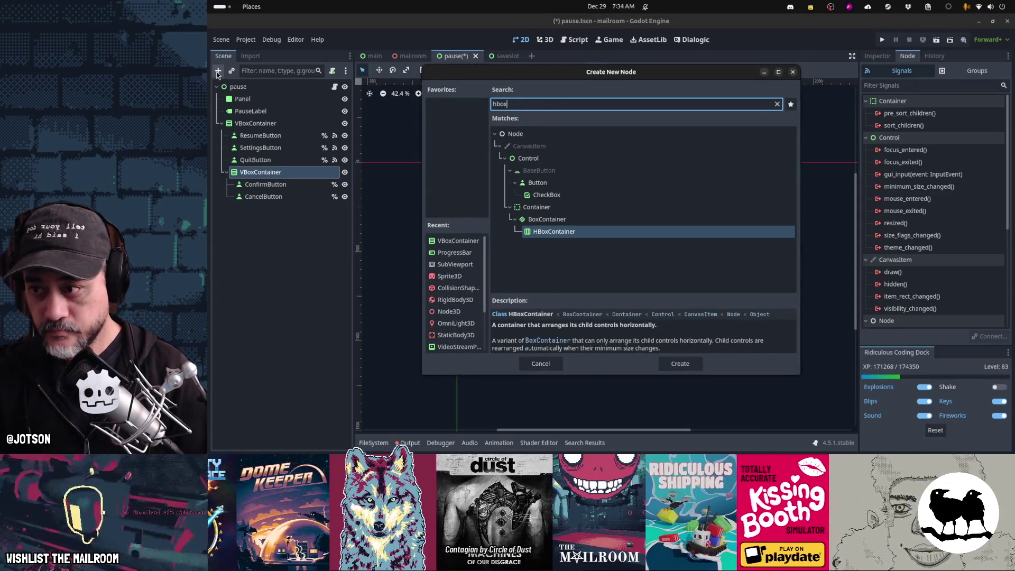
Create an HBoxContainer and move CancelButton and ConfirmButton into it, with Cancel first.
key("Return")
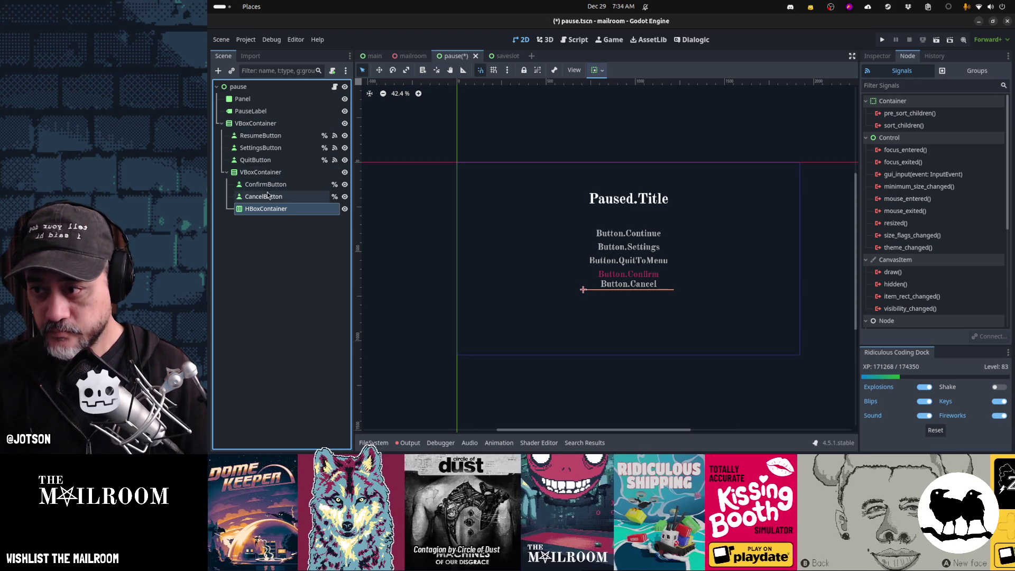
left_click(267, 195)
left_click(272, 185, "shift")
left_click_drag(272, 185, 274, 211)
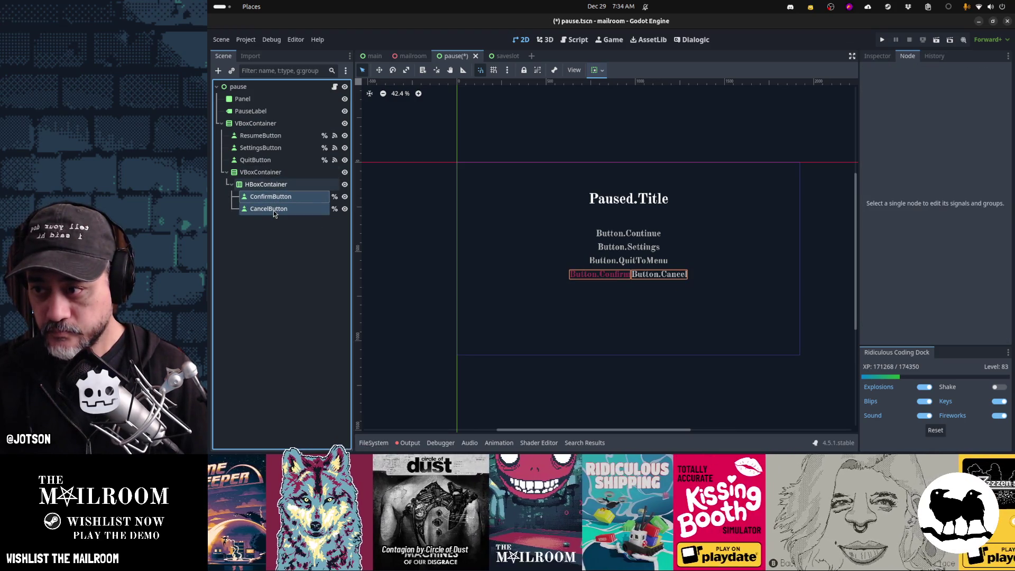
left_click(273, 210)
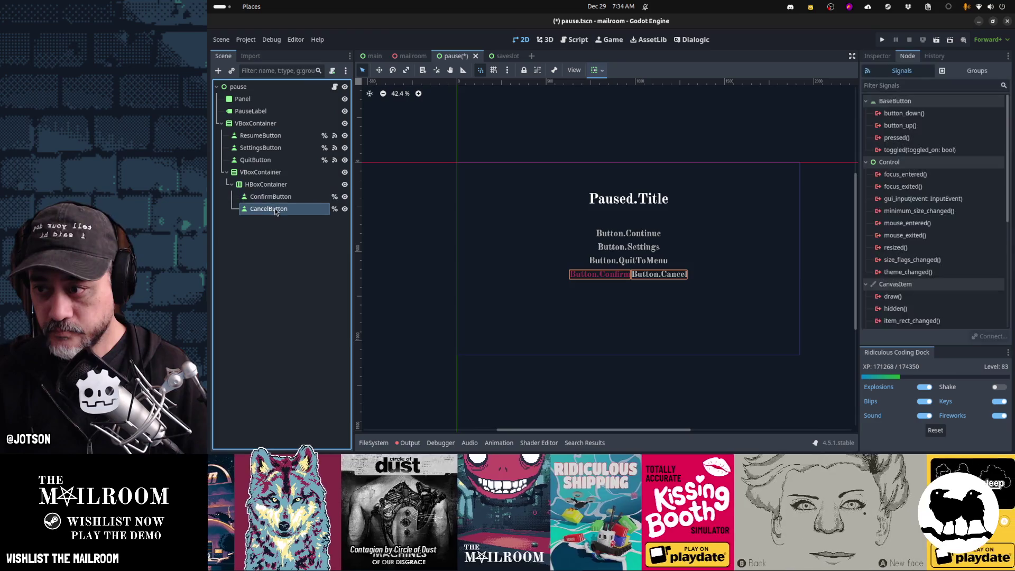
left_click_drag(274, 208, 281, 196)
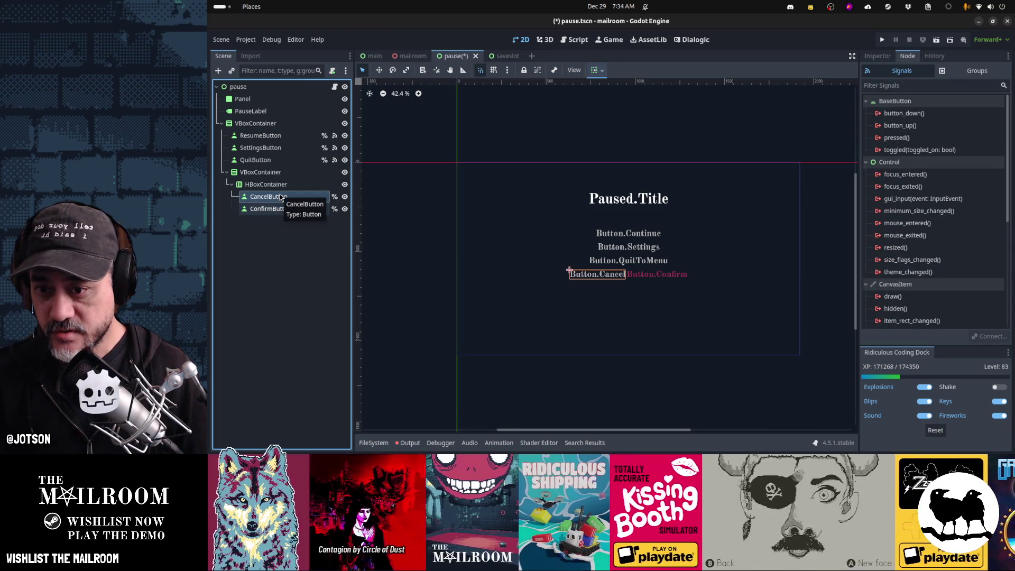
left_click(260, 172)
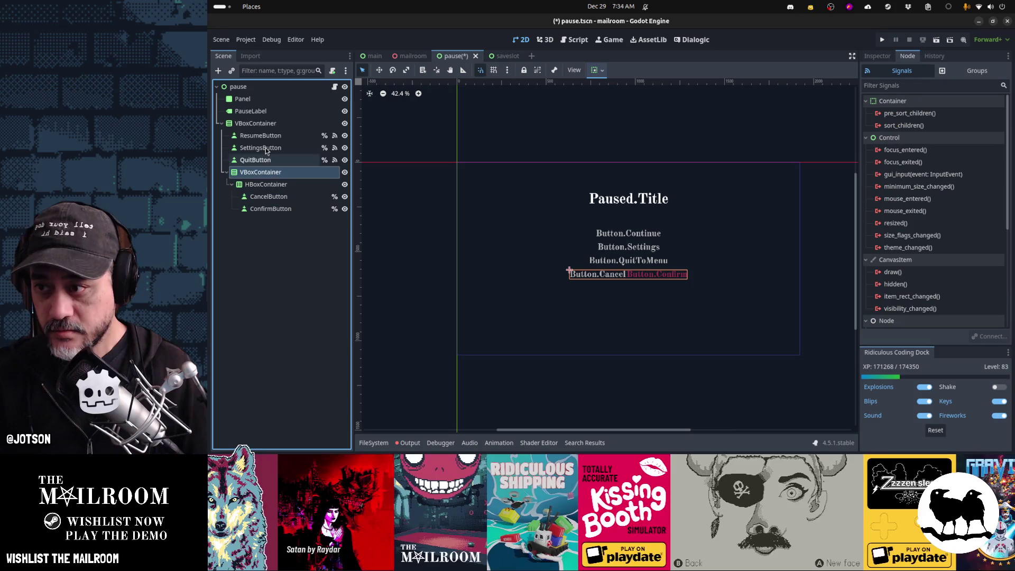
Add a Label node to the inner VBoxContainer, placed above the HBoxContainer.
left_click(218, 71)
type("label")
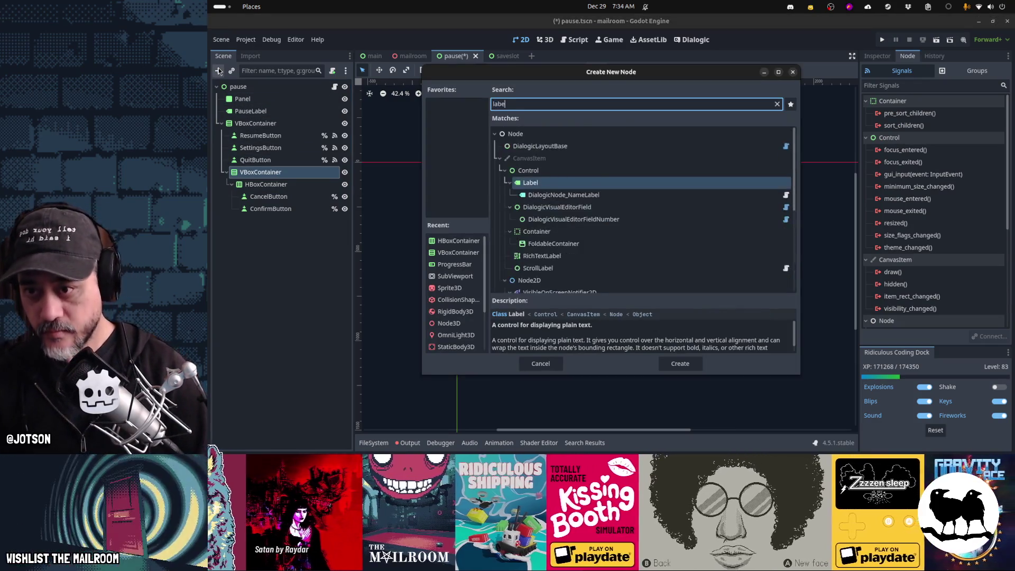
key("Return")
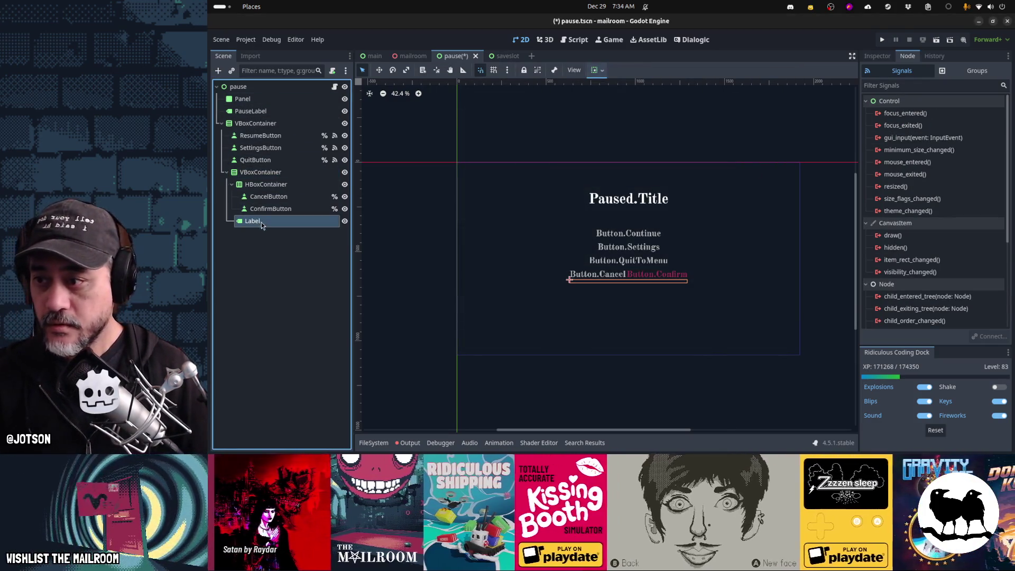
left_click_drag(261, 222, 267, 181)
Set the Label's text to 'Progress since the beginning of the day will be lost. Are you sure?'.
left_click(877, 56)
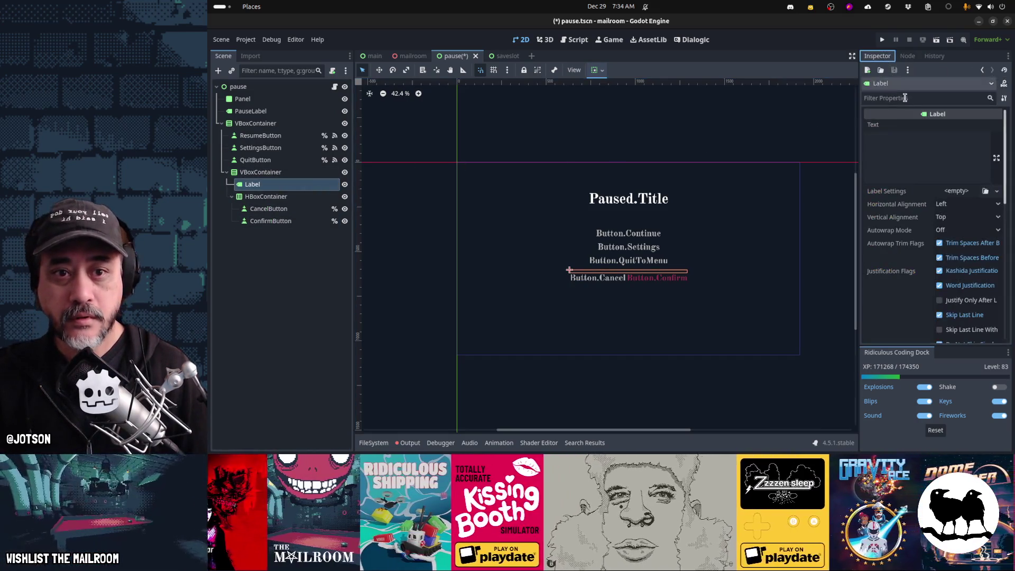
left_click(937, 153)
type("All progress will be lost since the begin")
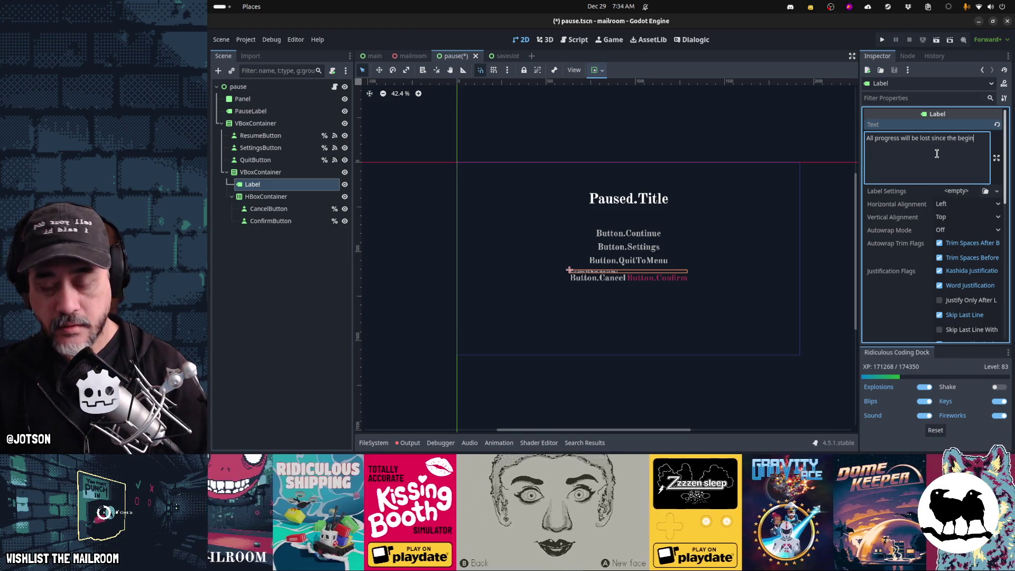
key("ctrl+shift+Home")
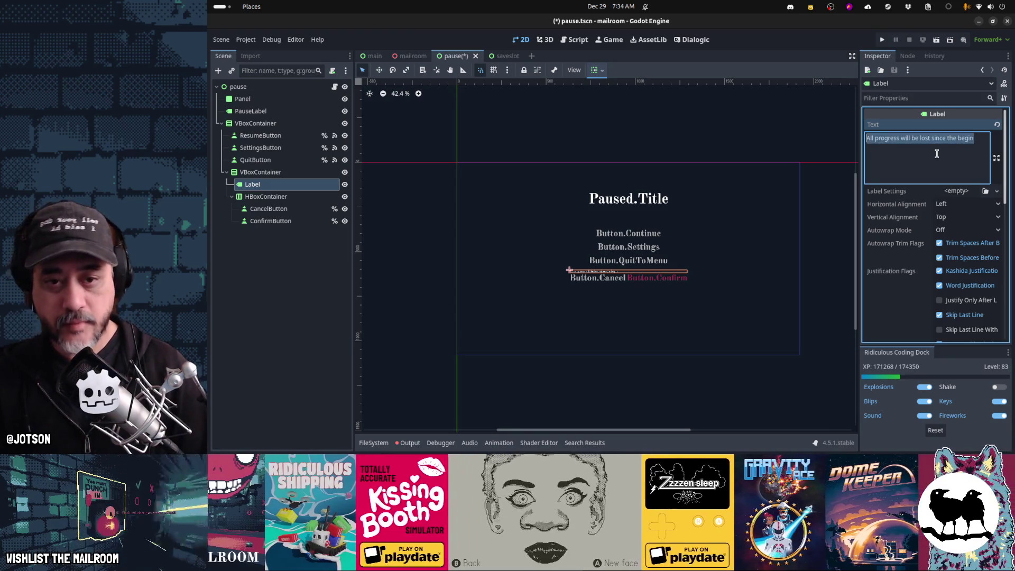
key("ctrl+shift+Right")
key("ctrl+shift+Right")
type("sinc")
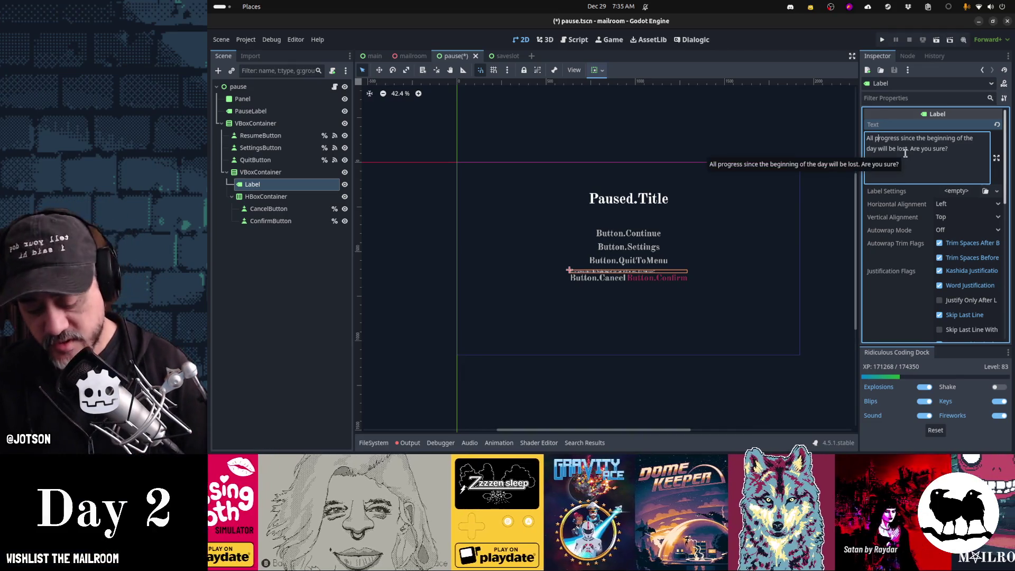
key("BackSpace")
key("BackSpace")
key("BackSpace")
type("P")
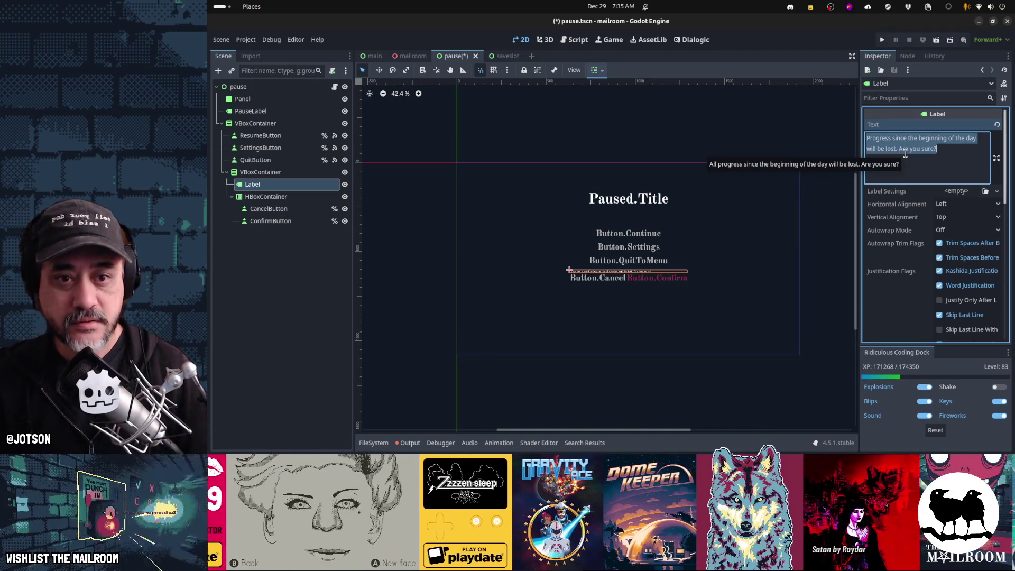
Set the warning Label's Theme Type Variation to BigLabel.
scroll(927, 246, "down", 5)
scroll(927, 245, "down", 4)
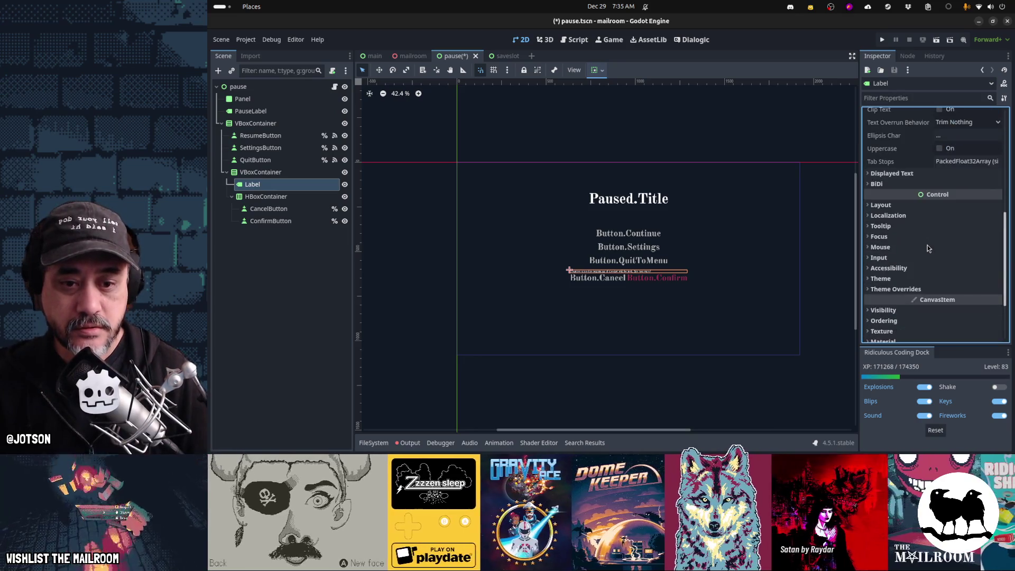
left_click(917, 280)
scroll(930, 277, "down", 2)
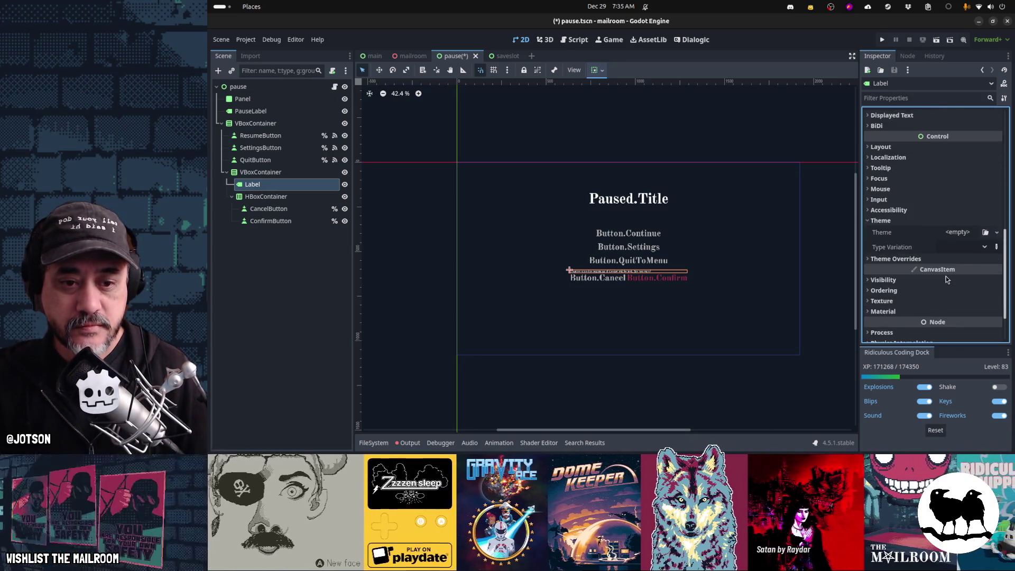
left_click(962, 247)
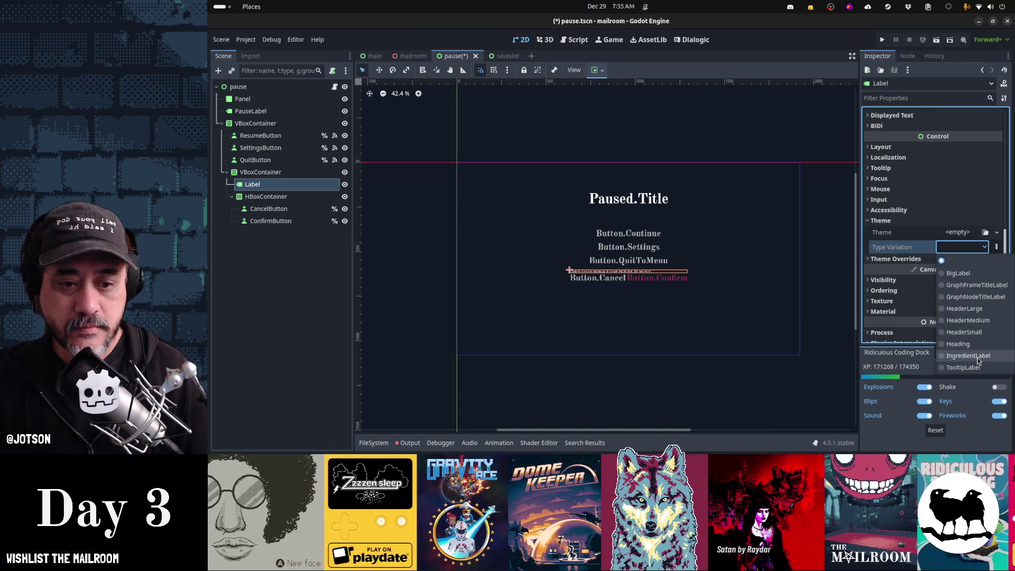
left_click(958, 274)
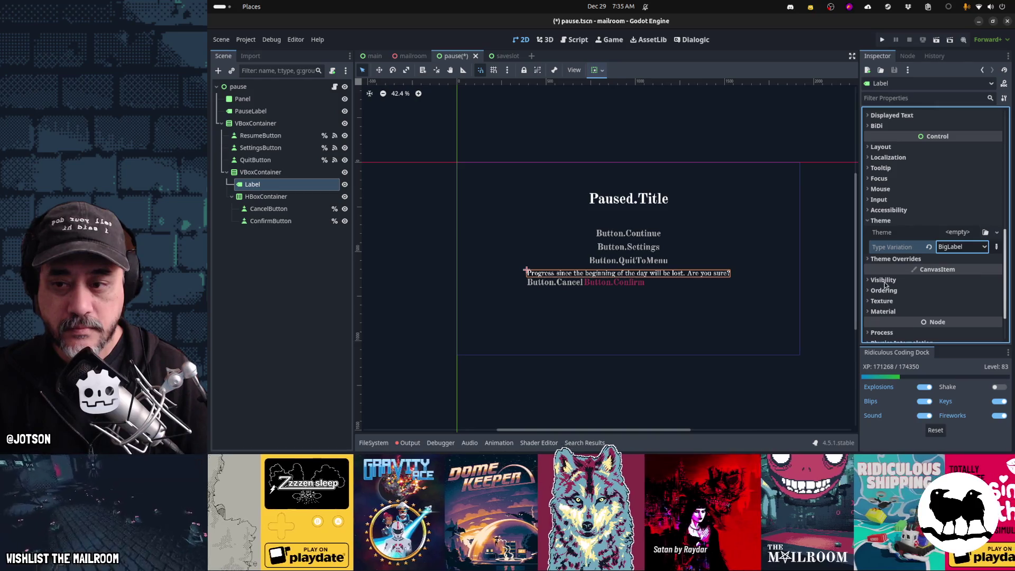
left_click(258, 148)
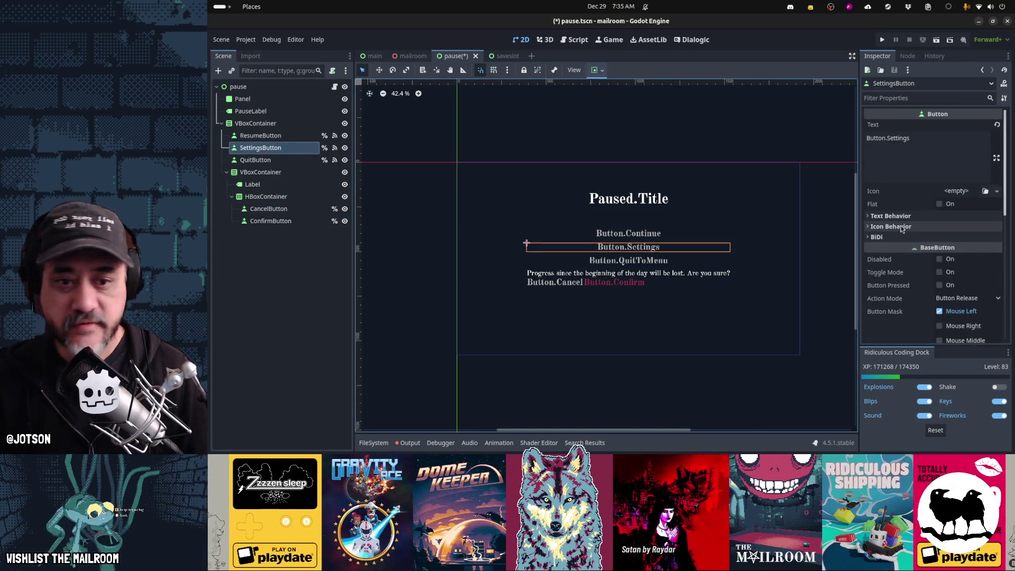
scroll(974, 278, "down", 3)
left_click(888, 307)
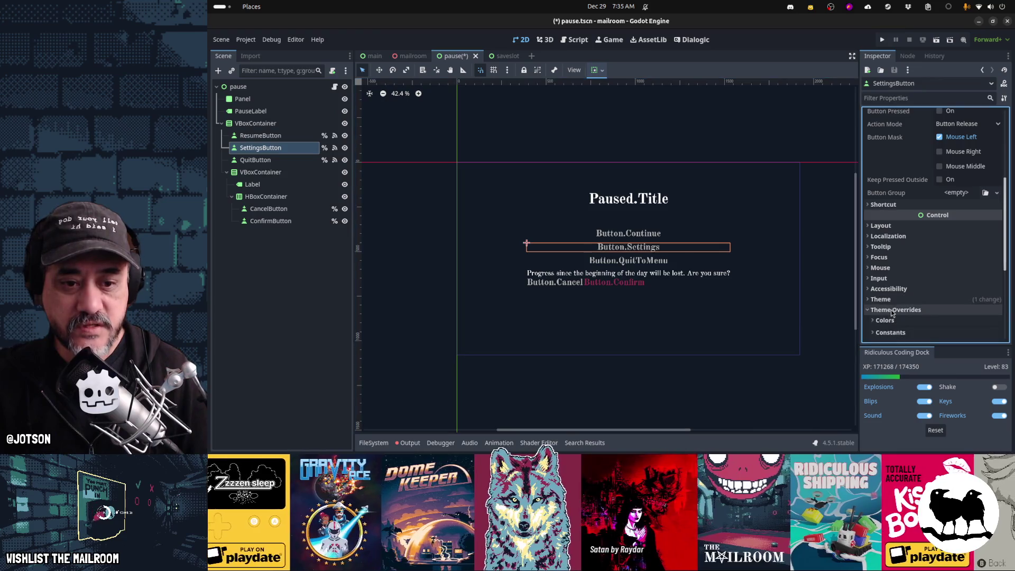
left_click(898, 299)
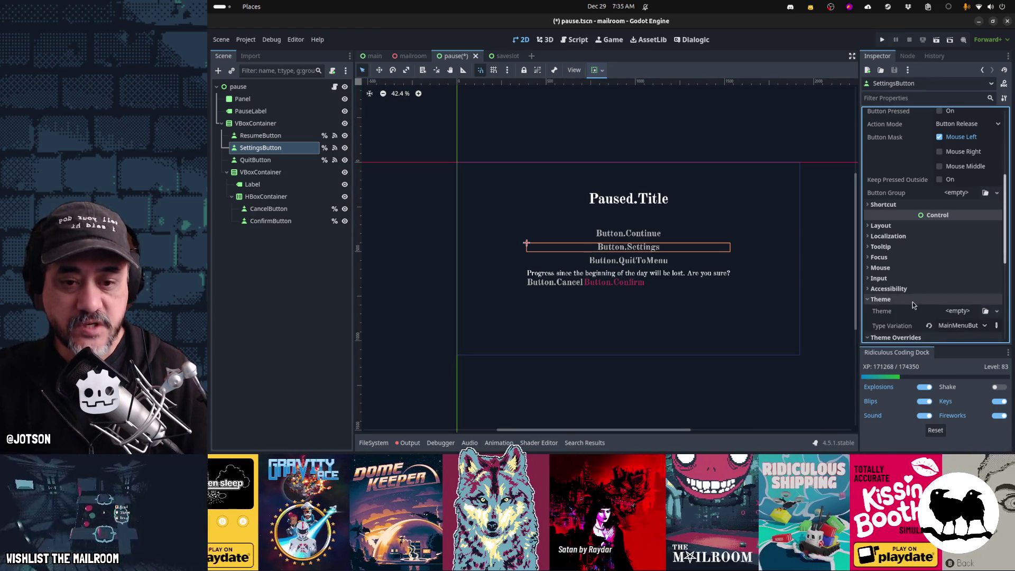
left_click(913, 301)
scroll(912, 302, "down", 2)
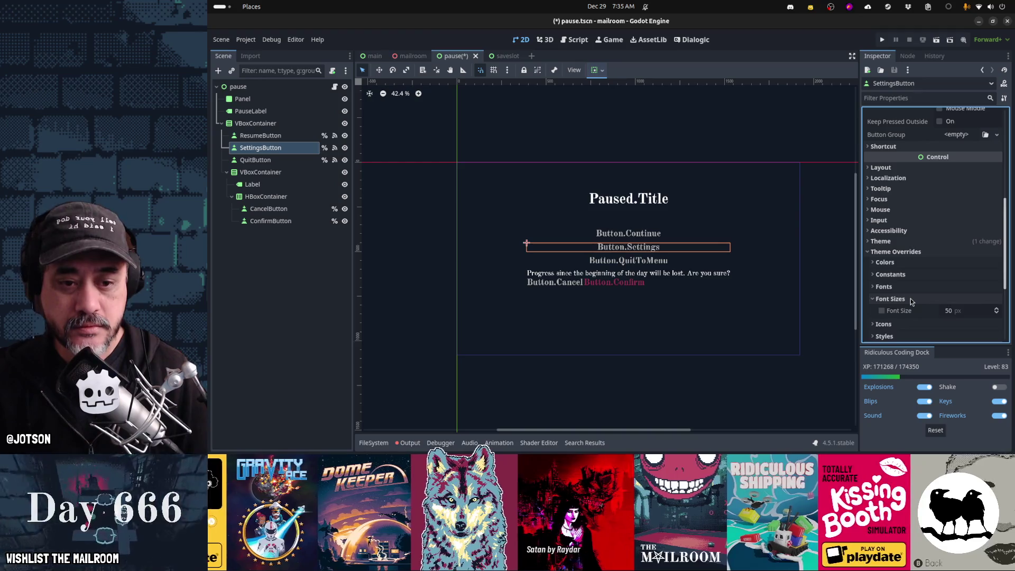
left_click(283, 184)
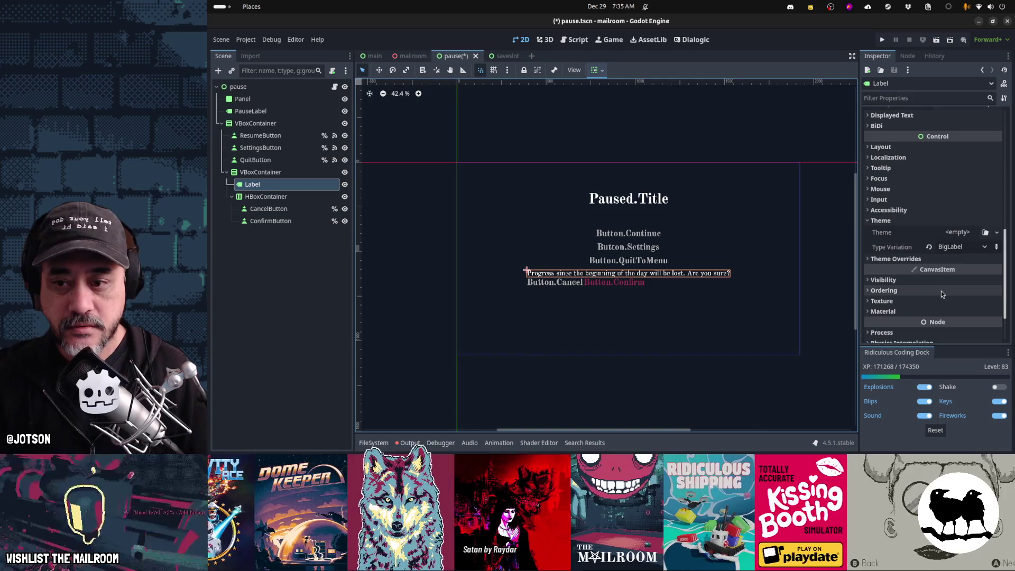
Try the HeaderLarge type variation on the label, then revert it to BigLabel.
scroll(941, 293, "up", 5)
scroll(941, 294, "up", 6)
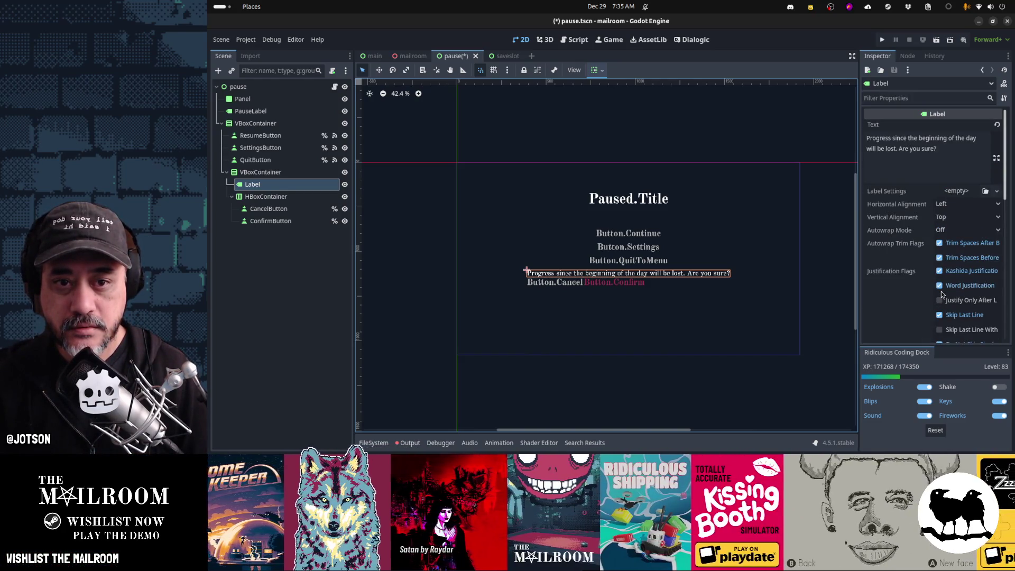
scroll(940, 294, "down", 8)
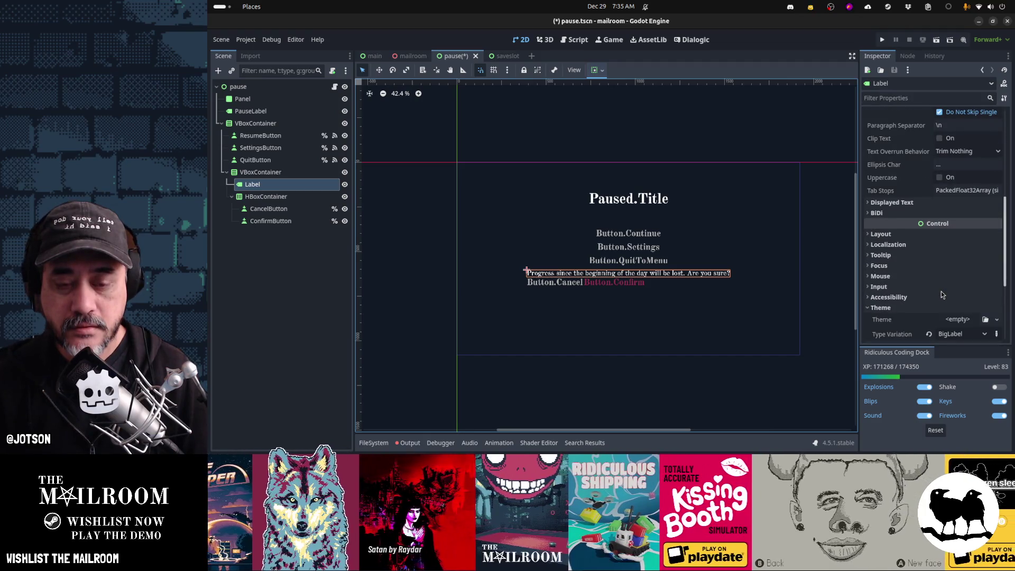
scroll(941, 294, "down", 4)
left_click(985, 219)
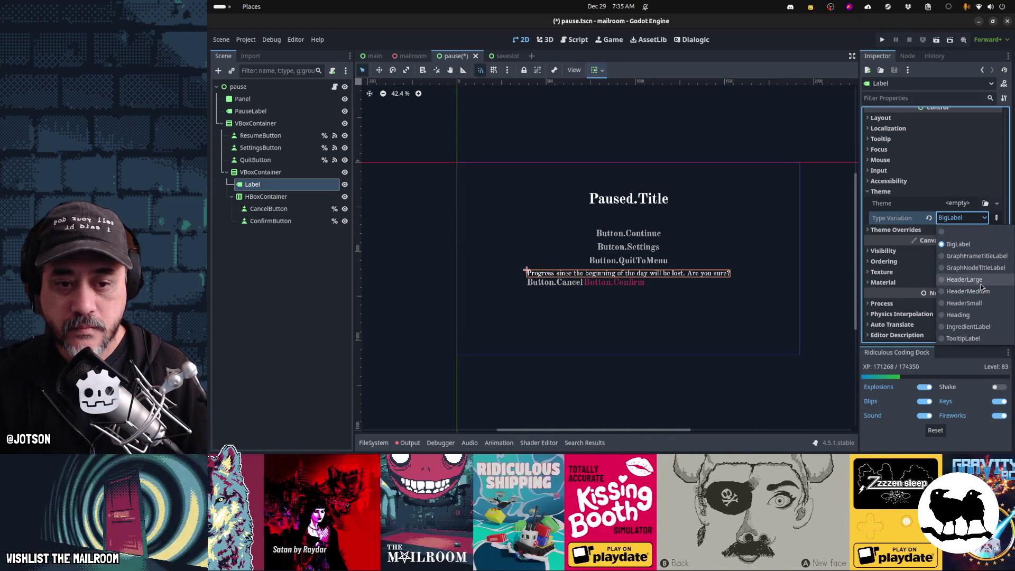
left_click(981, 284)
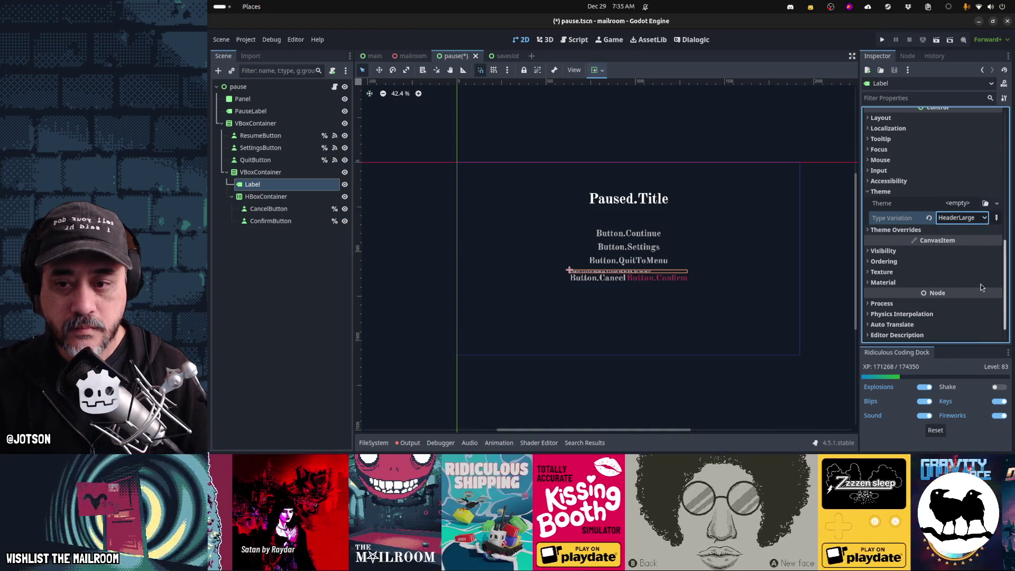
left_click(984, 218)
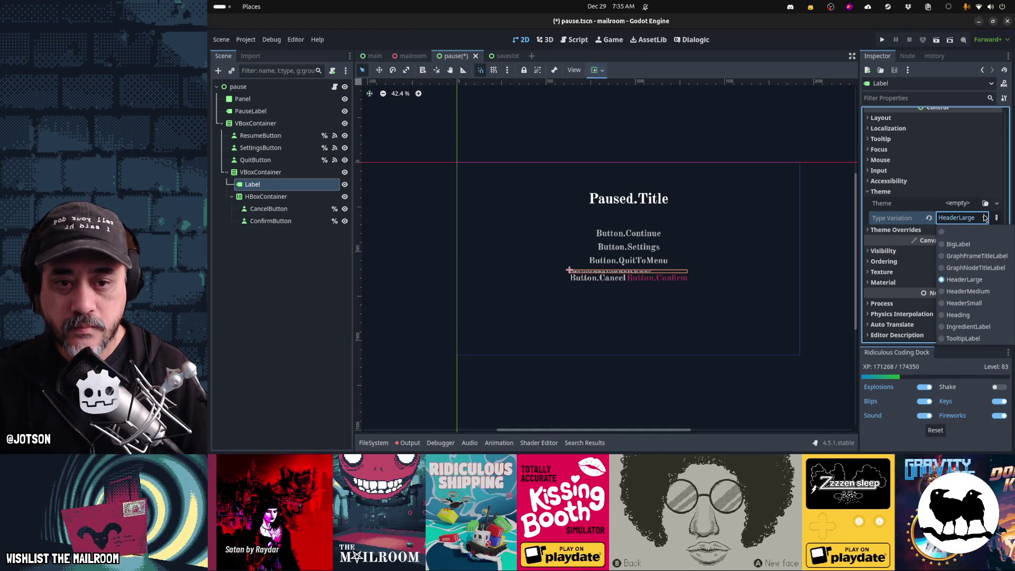
left_click(976, 245)
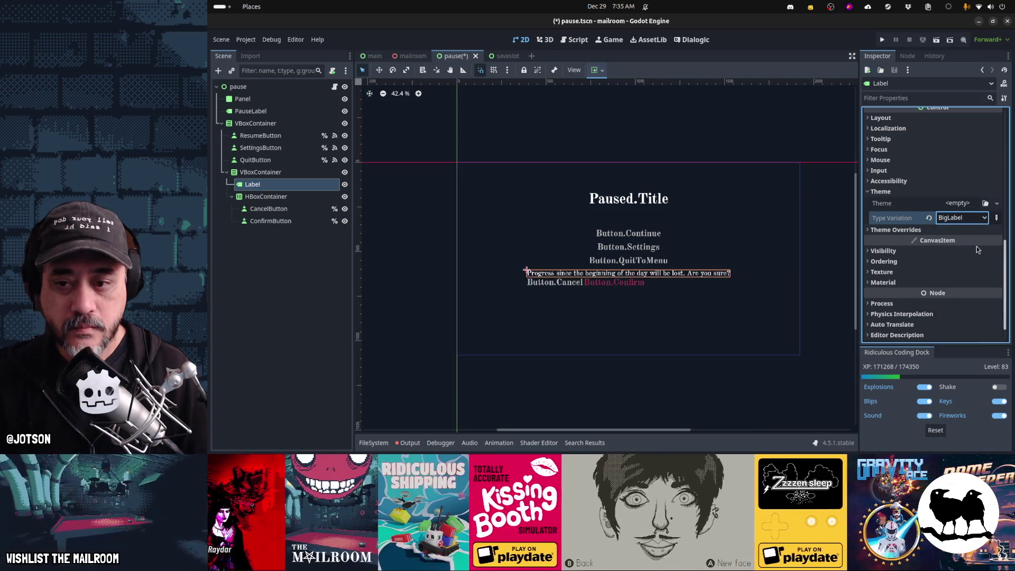
Override the label's font size to 50 under Theme Overrides > Font Sizes.
left_click(895, 230)
left_click(890, 276)
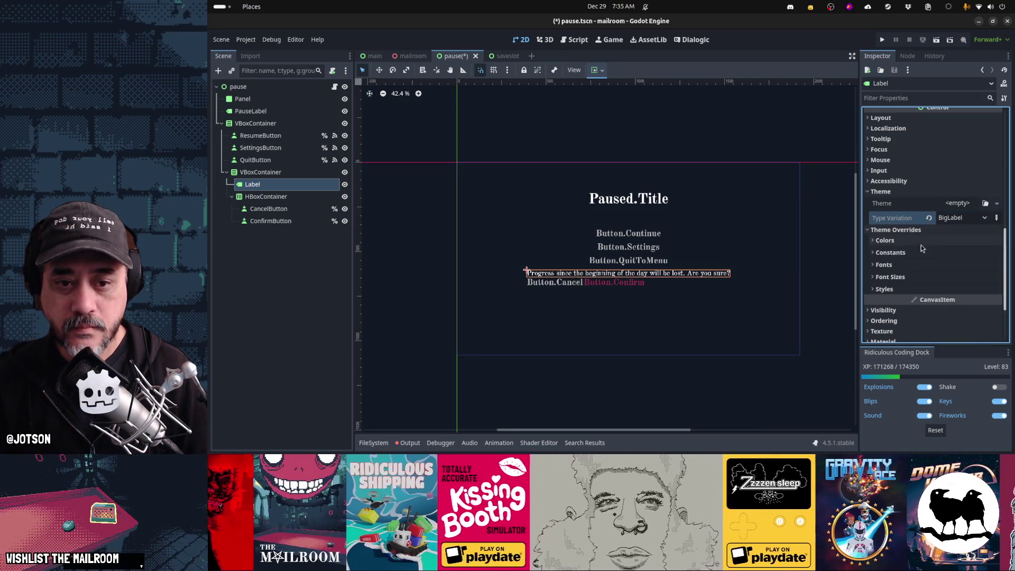
left_click(964, 290)
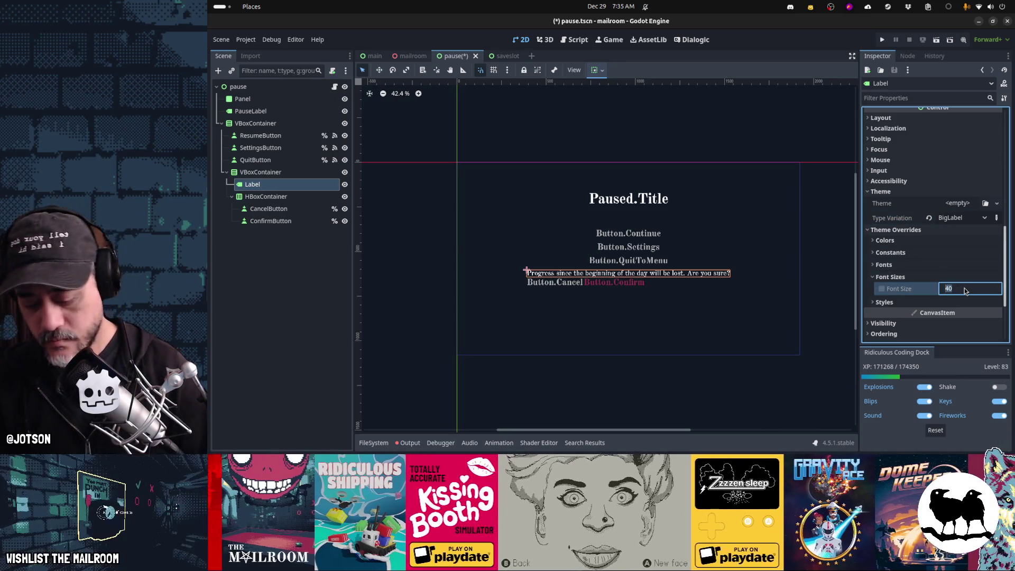
type("50")
key("Return")
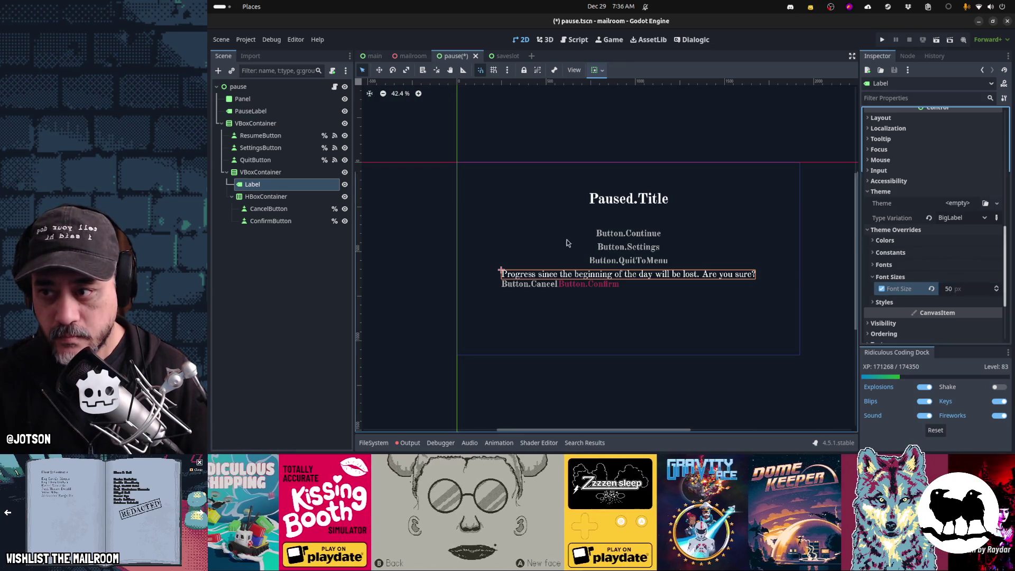
Toggle the Quit button's visibility and rename the inner VBoxContainer to QuitConfirm.
left_click(345, 160)
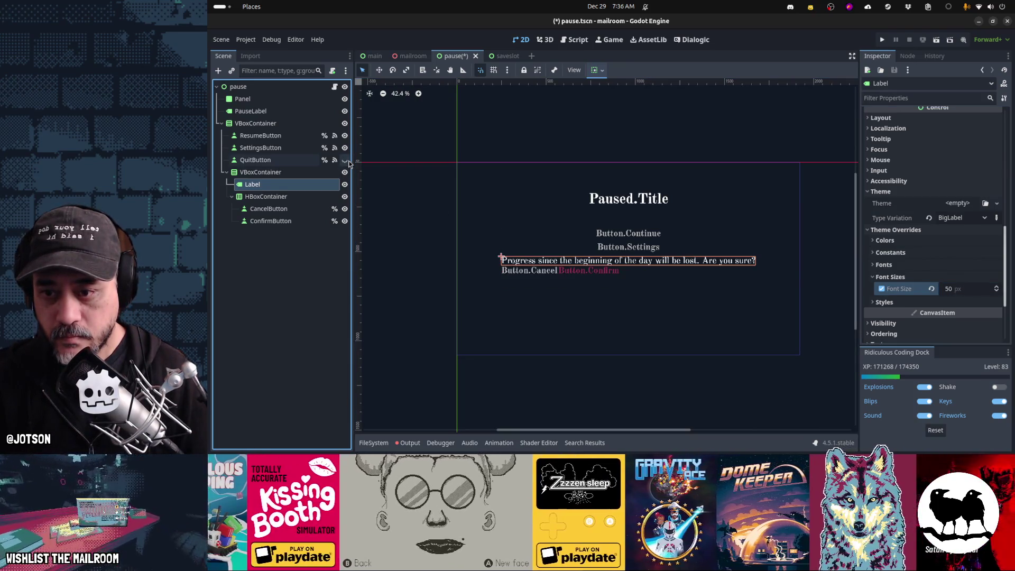
left_click(345, 160)
double_click(300, 171)
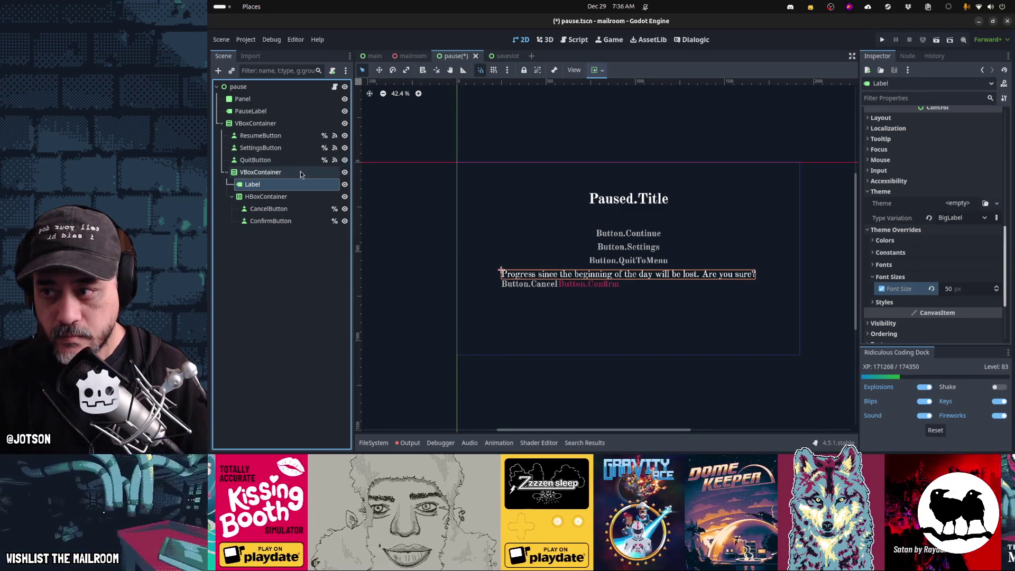
type("Qui")
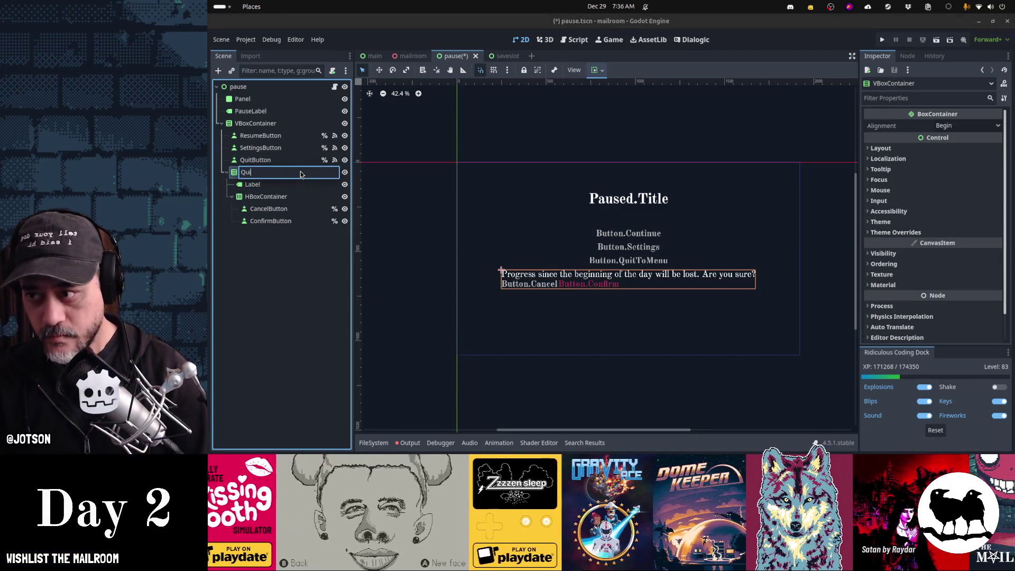
type("tConfirm")
key("Return")
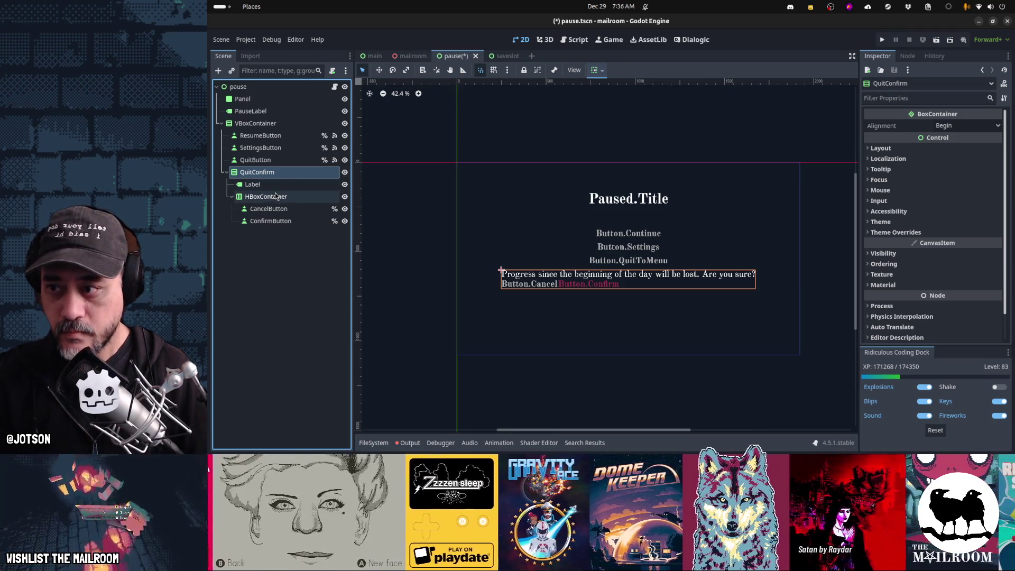
Show the HBoxContainer's Layout > Container Sizing settings in the Inspector.
left_click(274, 196)
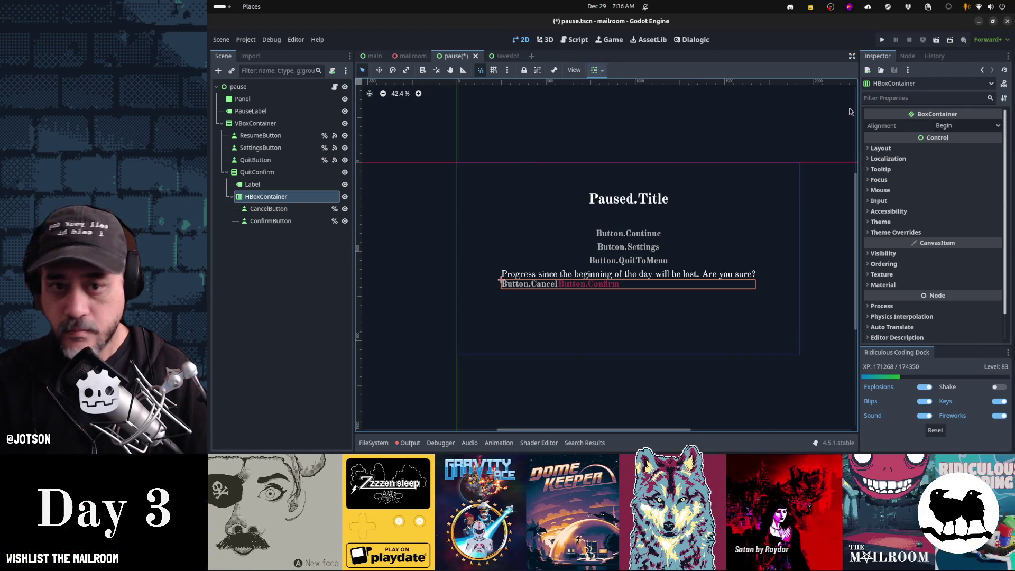
left_click(882, 148)
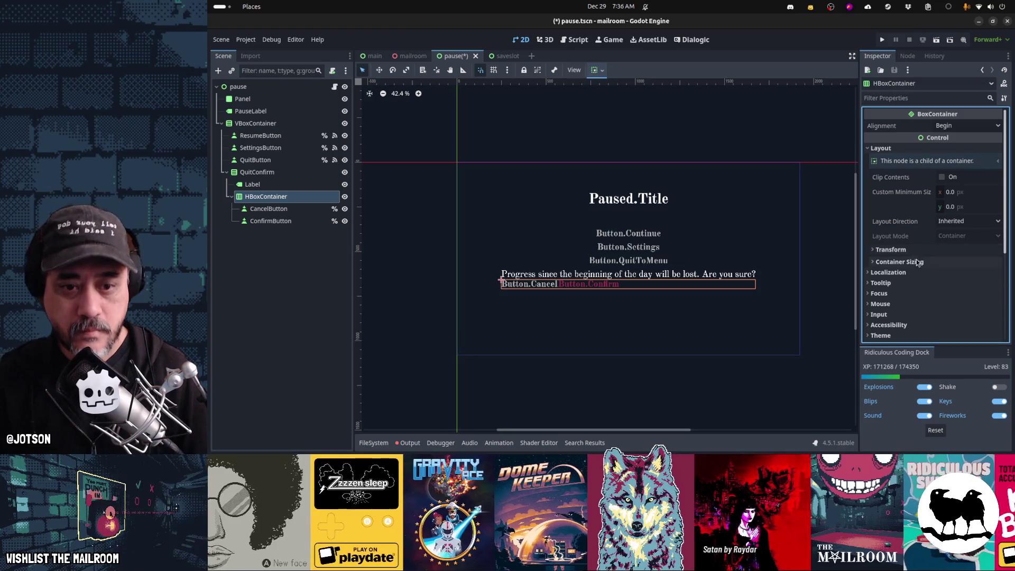
left_click(916, 261)
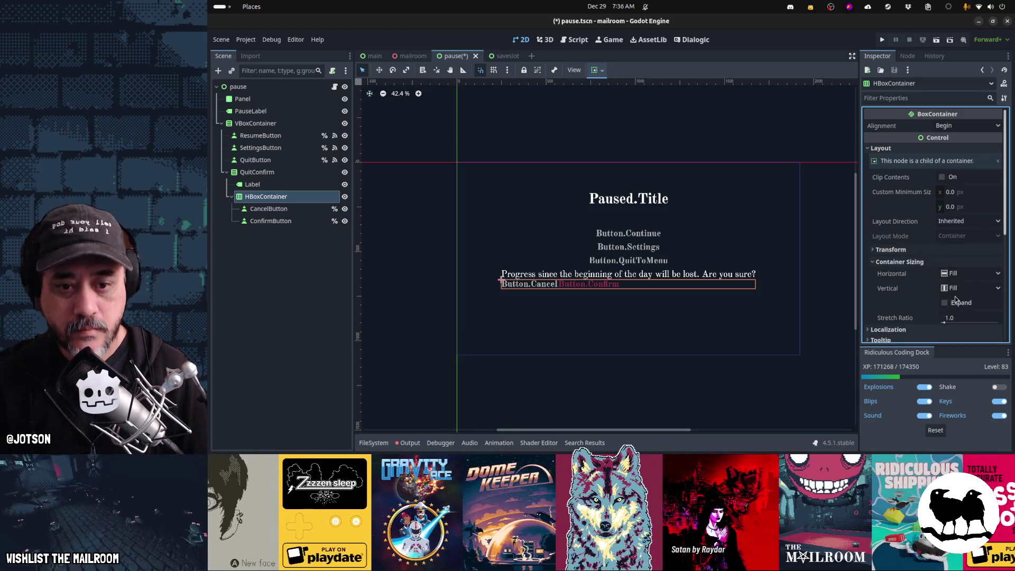
Set the button row to Shrink Center horizontally with a 25 px separation override.
left_click(967, 273)
left_click(965, 309)
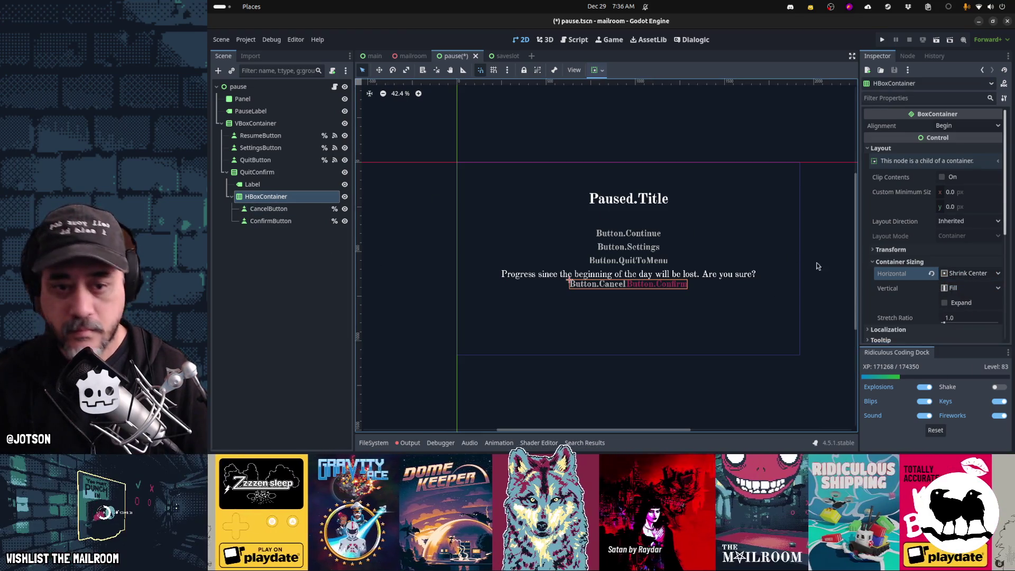
scroll(911, 303, "down", 5)
left_click(896, 287)
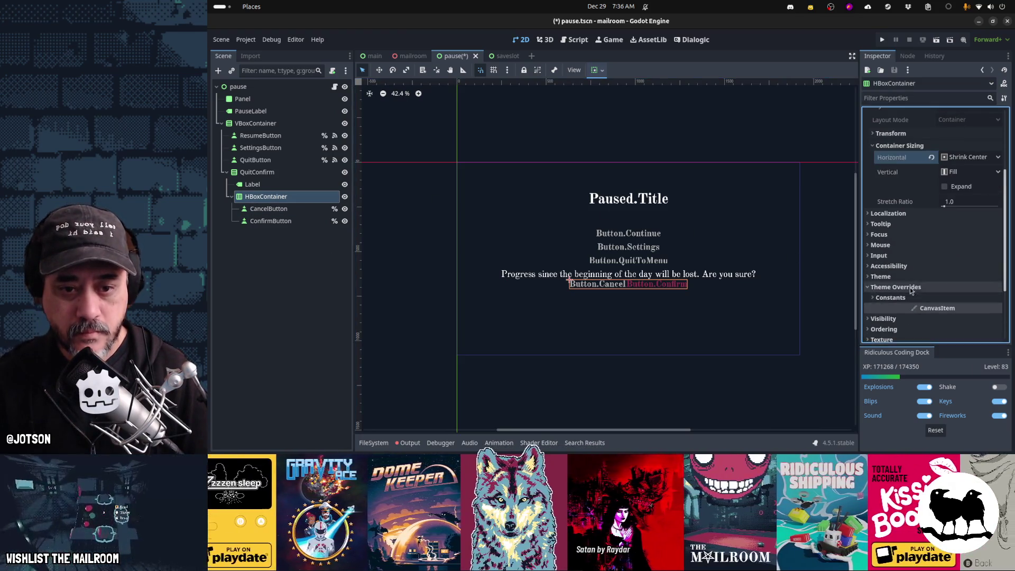
left_click(891, 297)
left_click(970, 311)
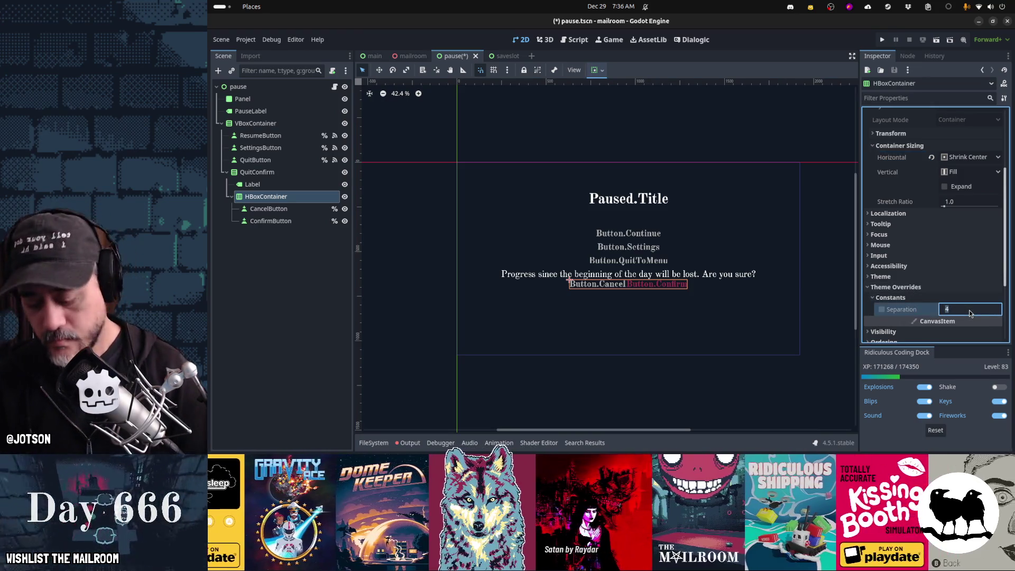
type("25")
key("Return")
Give the QuitConfirm container a 25 px separation override.
left_click(280, 173)
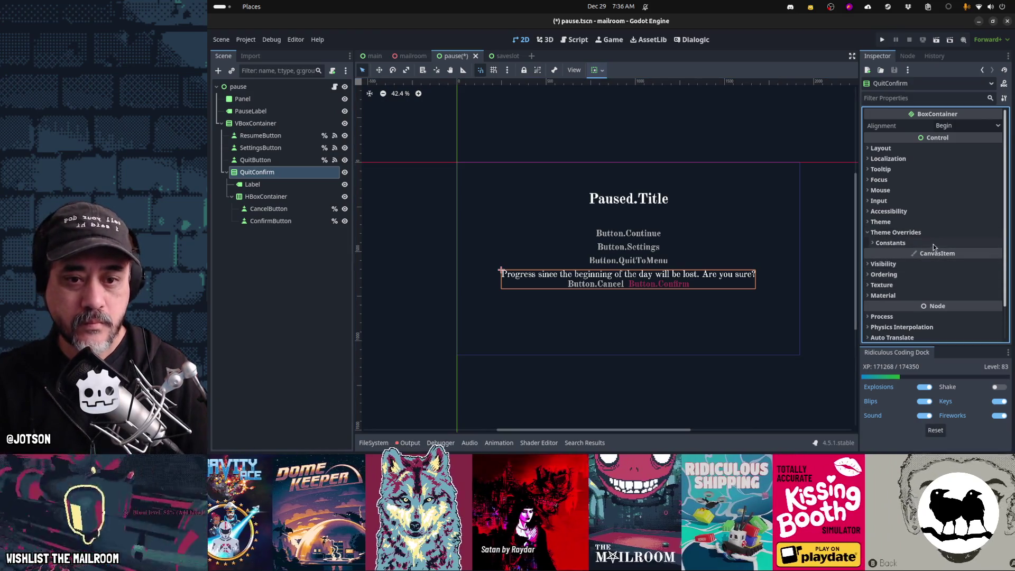
left_click(933, 244)
left_click(961, 255)
type("25")
key("Return")
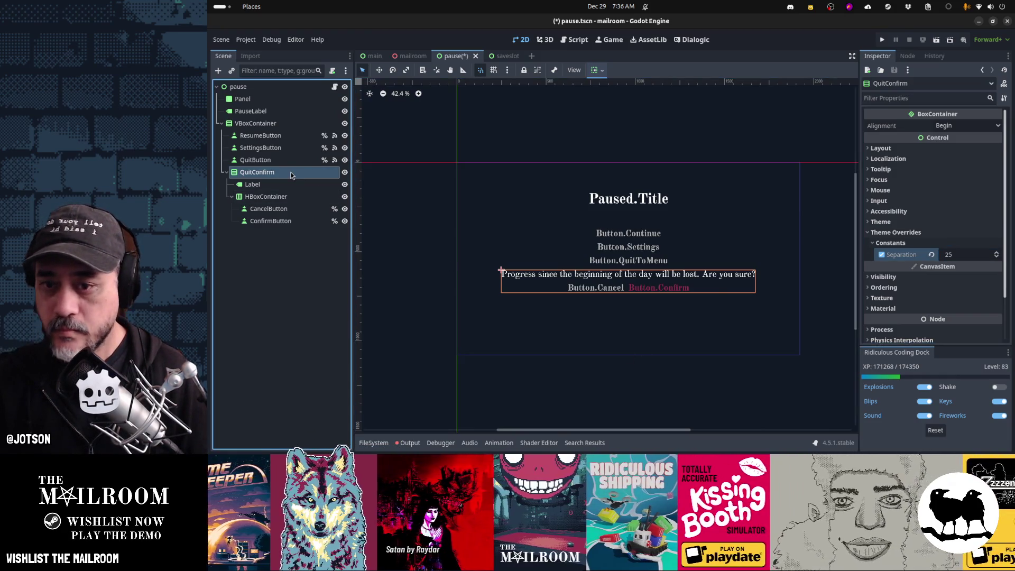
left_click(288, 184)
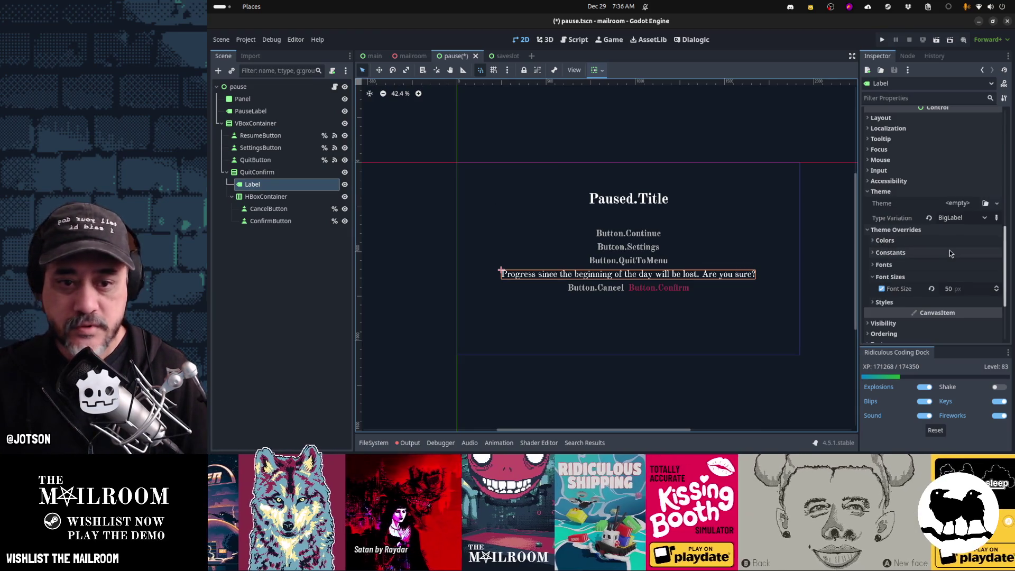
Override the label's font color with the dark pink swatch 962f4c.
left_click(898, 240)
scroll(925, 221, "down", 1)
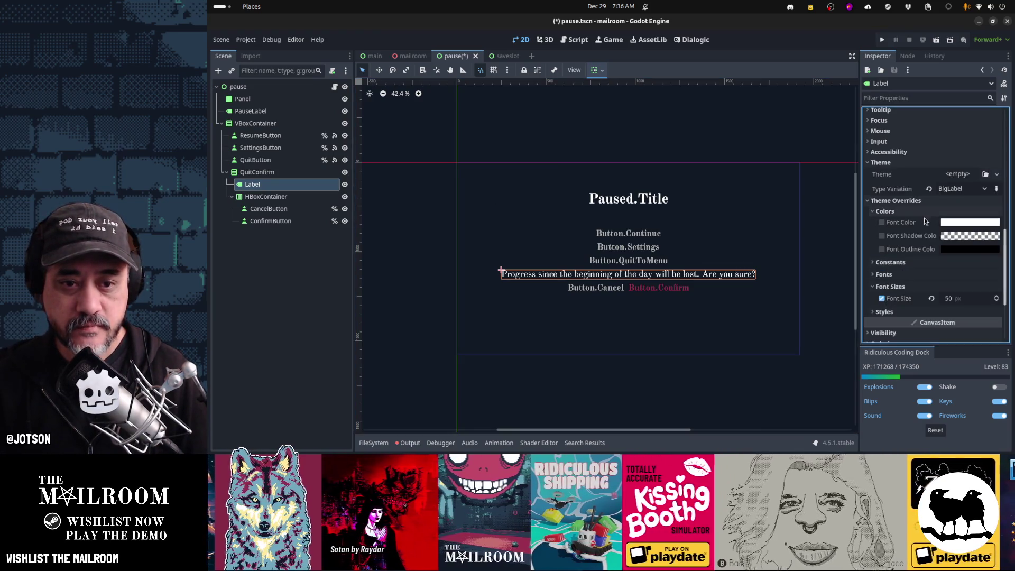
left_click(956, 222)
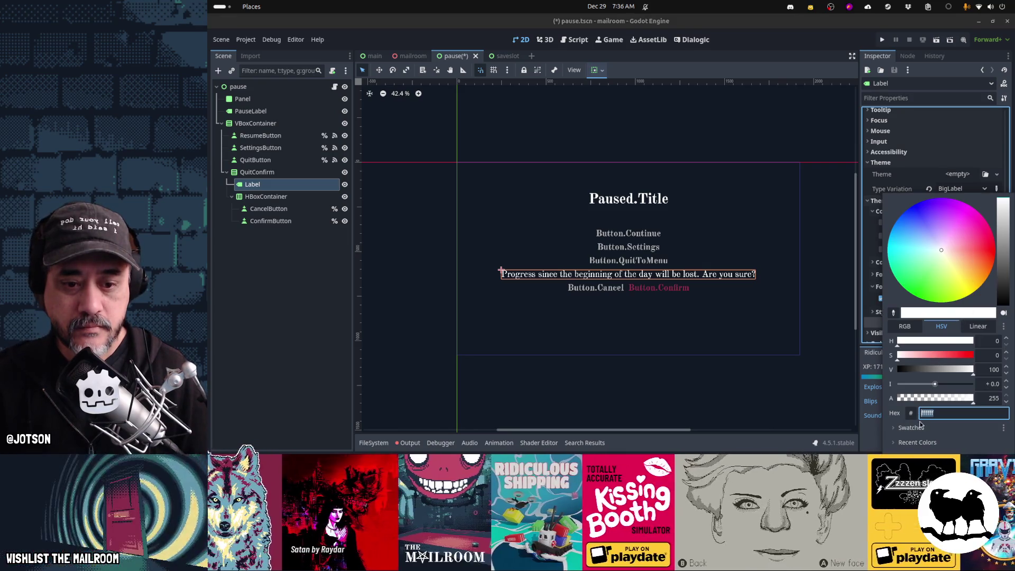
left_click(965, 427)
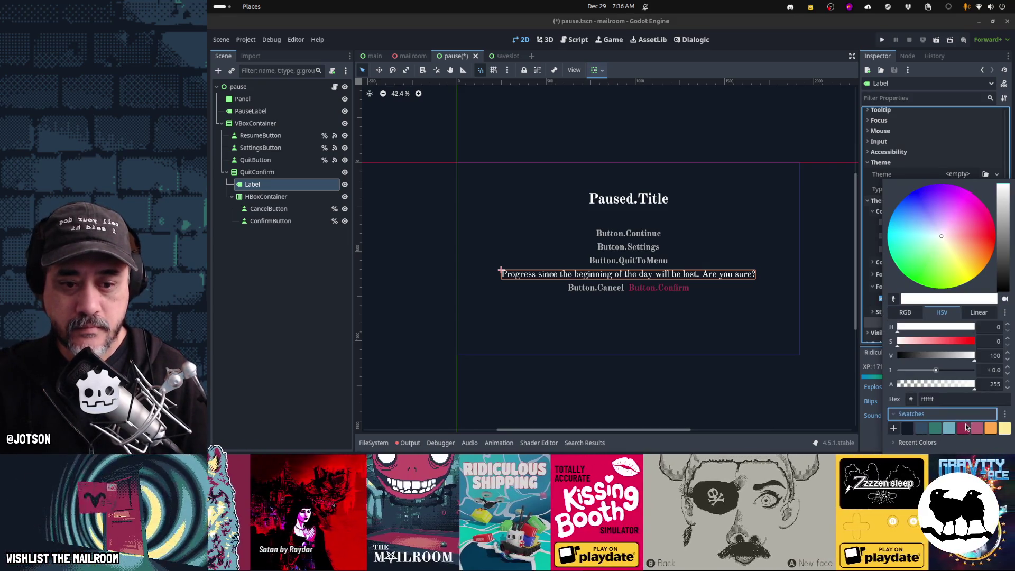
left_click(963, 427)
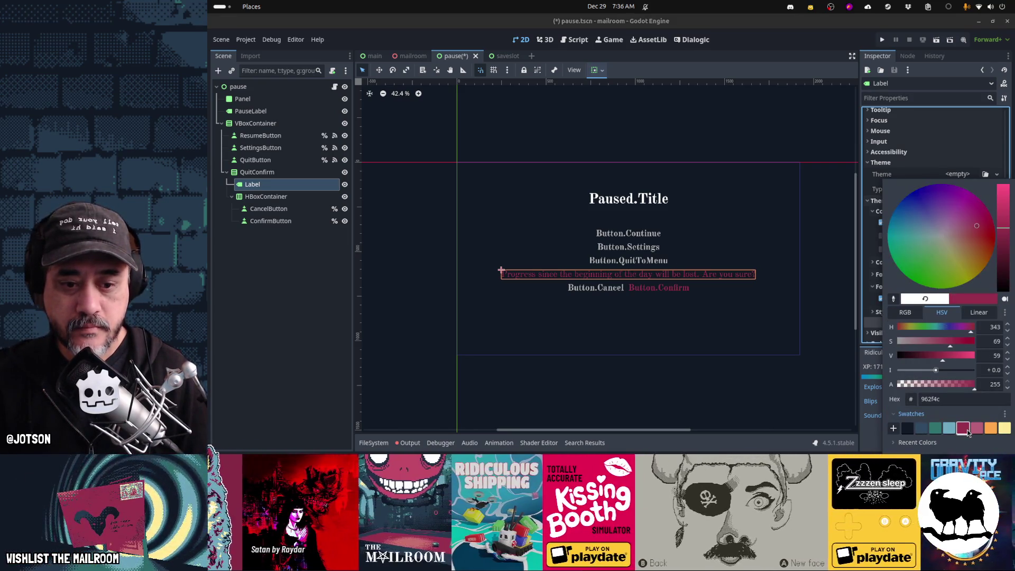
left_click(870, 436)
left_click(684, 380)
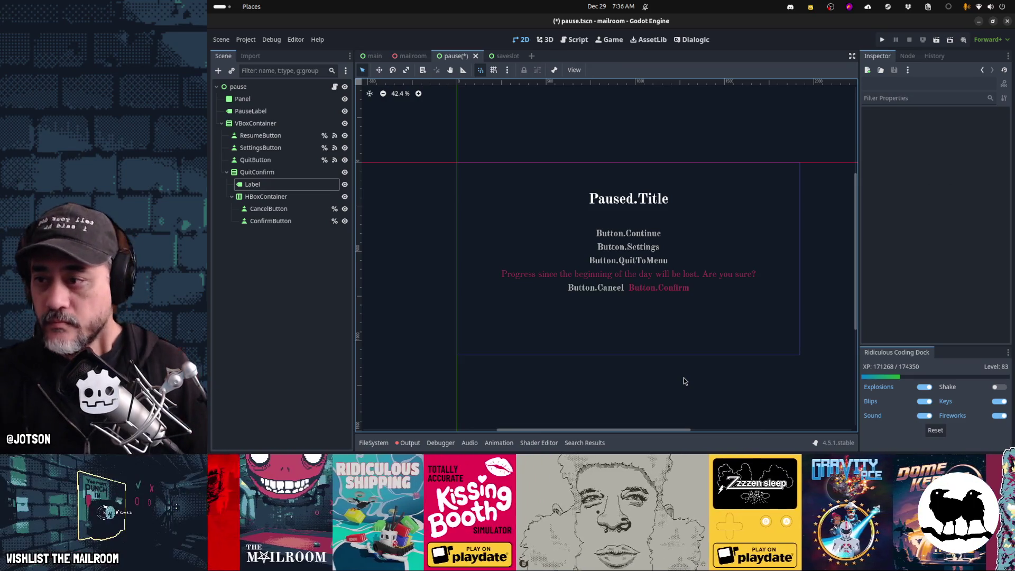
Replace the label's text with the translation key Pause.QuitConfirm.
left_click(292, 183)
scroll(945, 190, "up", 10)
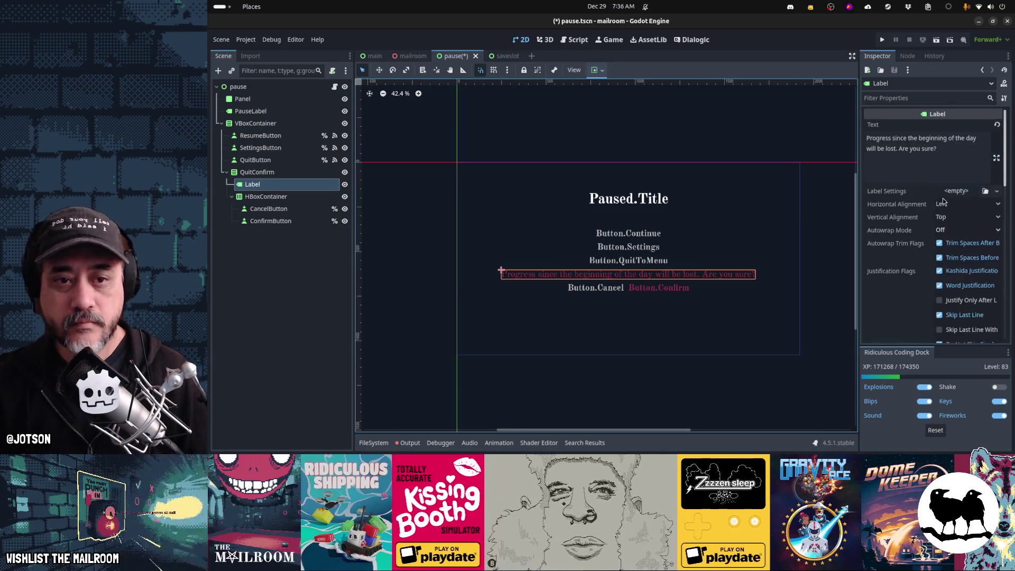
left_click(948, 169)
key("ctrl+a")
key("BackSpace")
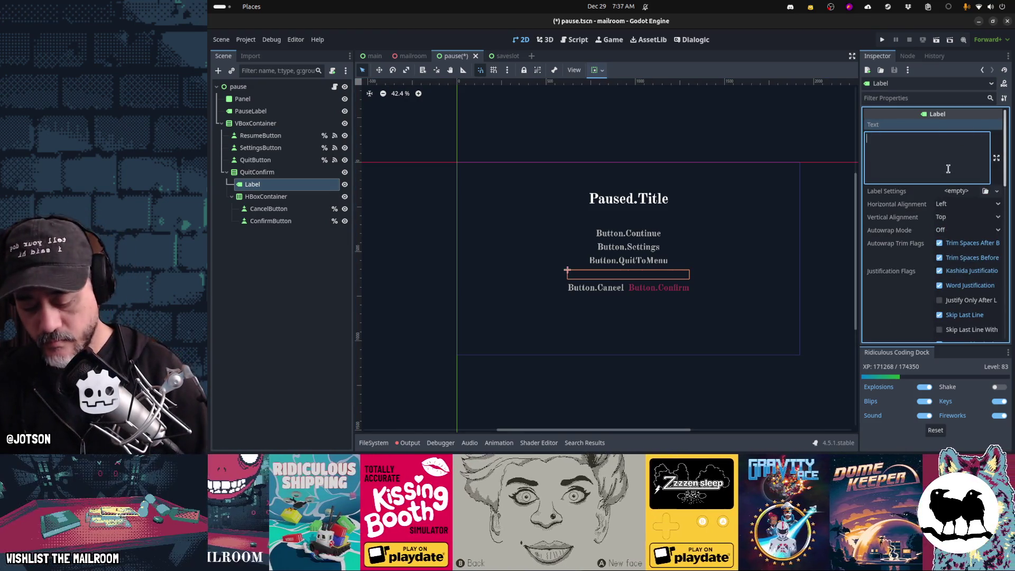
type("Are")
key("BackSpace")
key("BackSpace")
key("BackSpace")
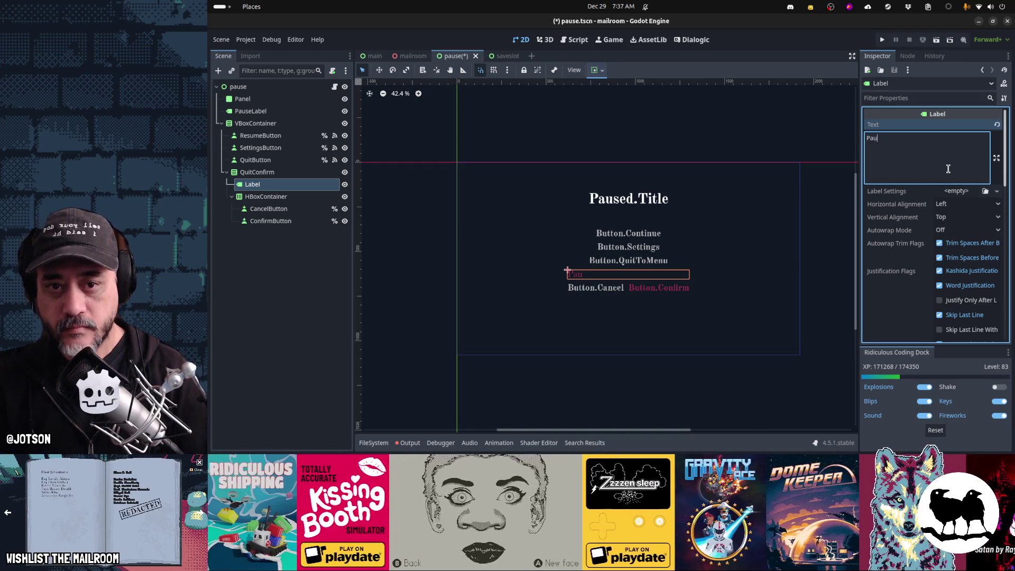
type("Pause.Areyousur")
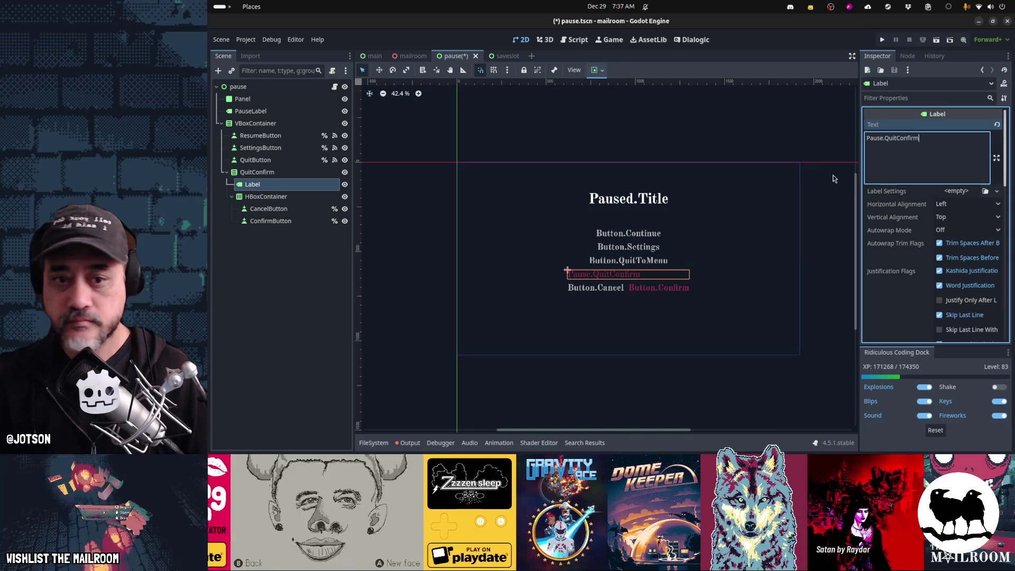
Set the label's horizontal alignment to Center.
left_click(934, 205)
left_click(956, 229)
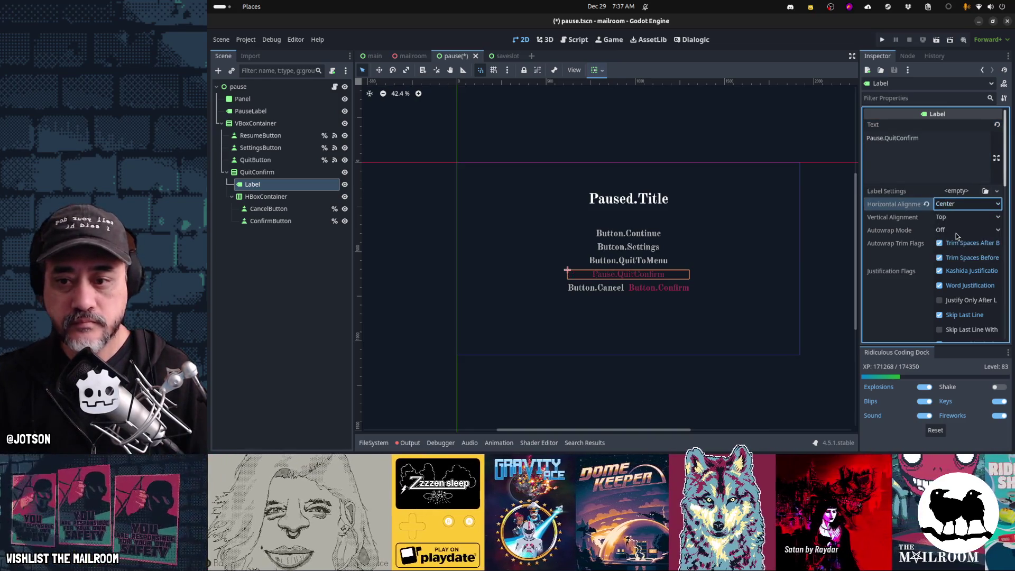
left_click(310, 245)
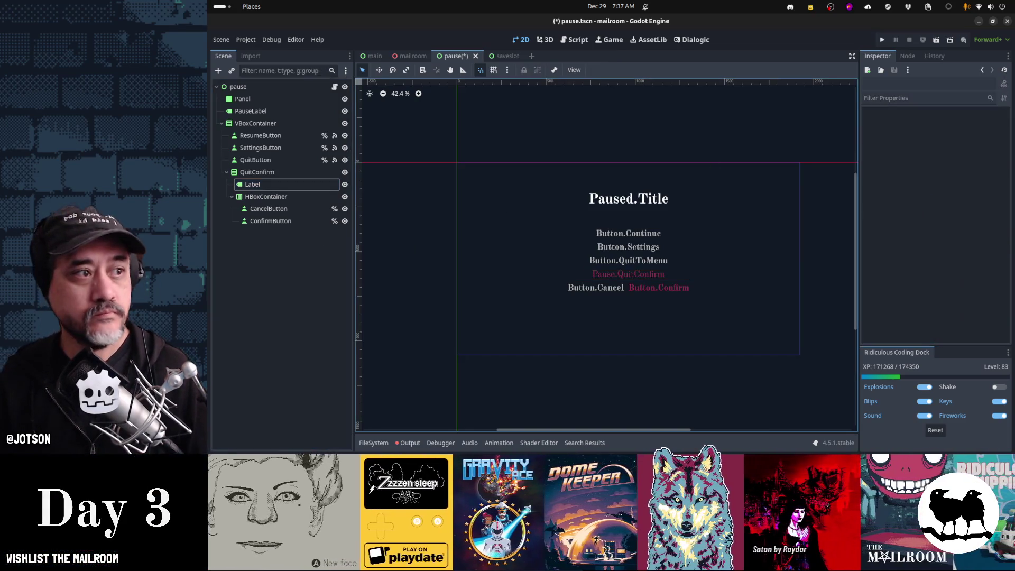
key("alt+Tab")
key("alt+Tab")
key("alt+Tab")
key("alt+Tab")
key("alt+Tab")
key("alt+Tab")
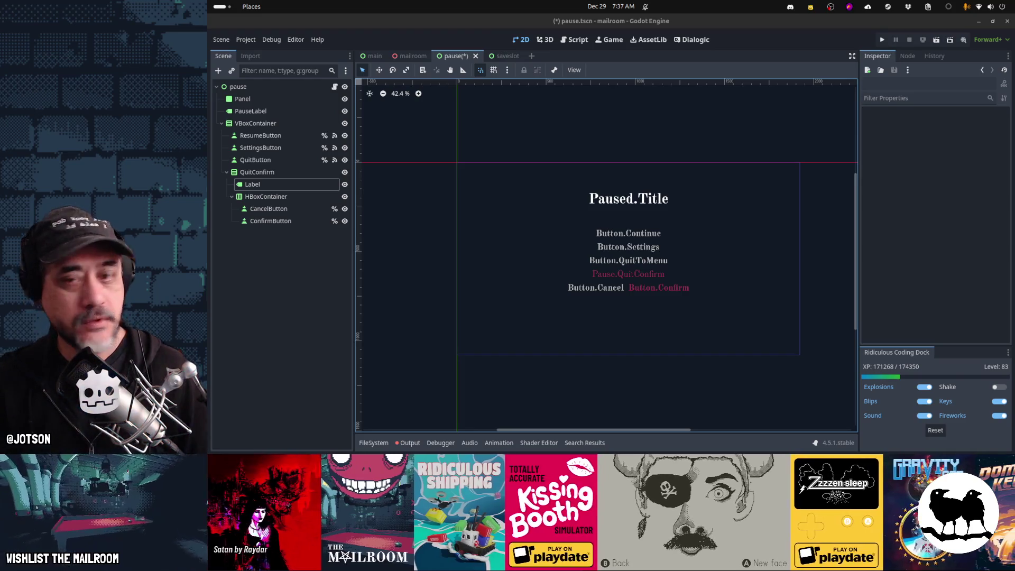
Turn on the canvas translation preview in English [en].
left_click(773, 53)
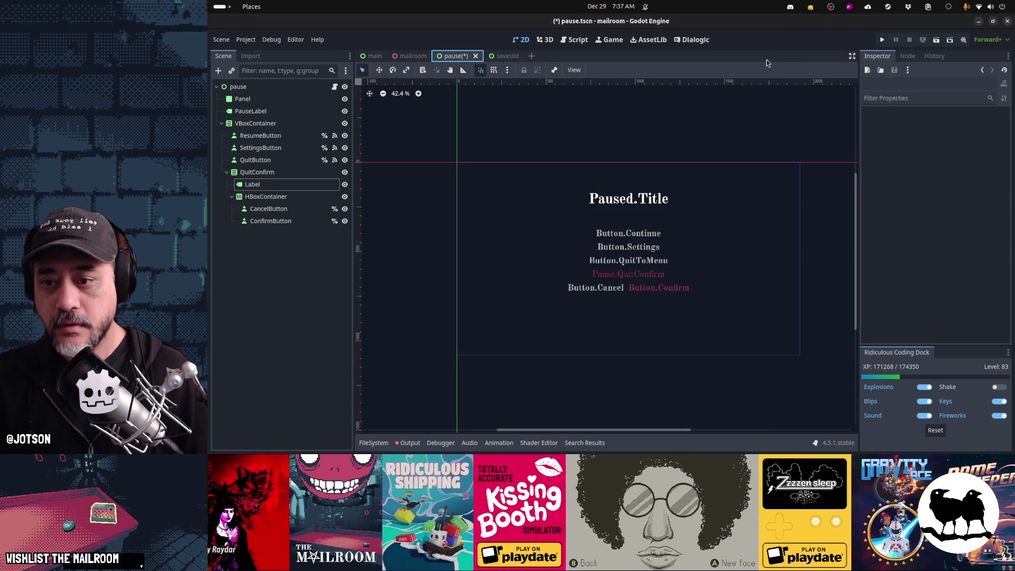
left_click(571, 69)
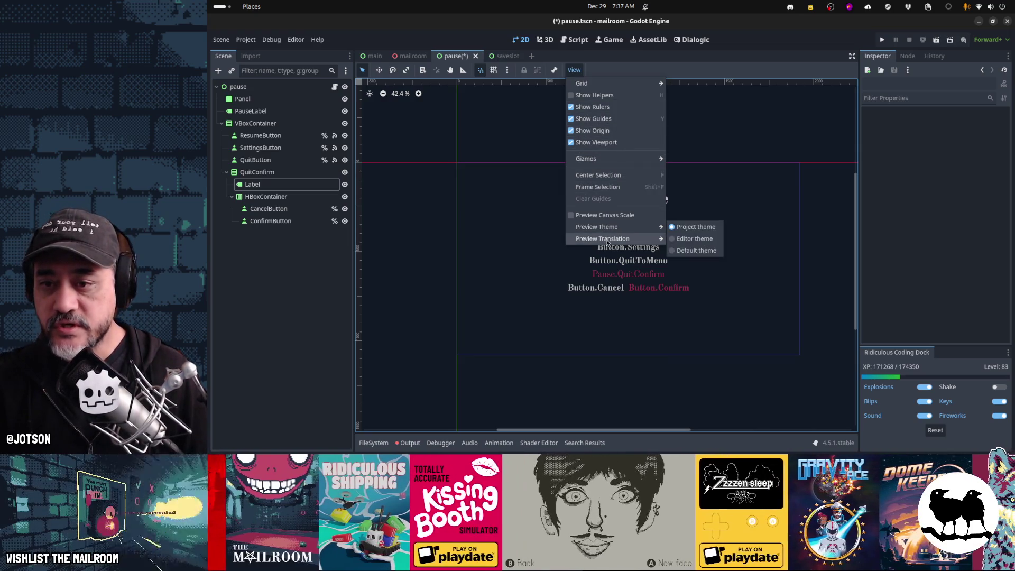
mouse_move(609, 244)
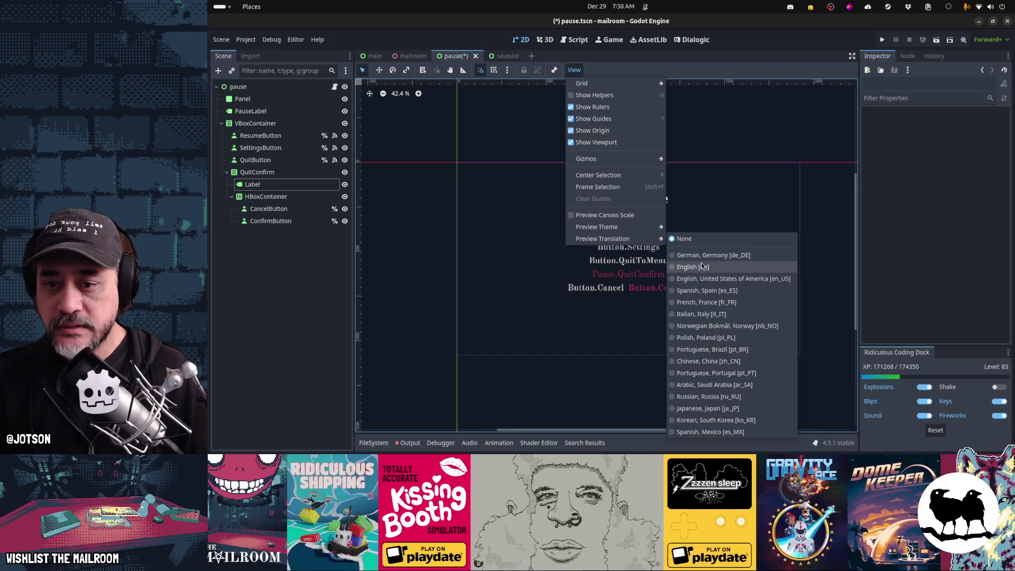
left_click(700, 266)
left_click(593, 373)
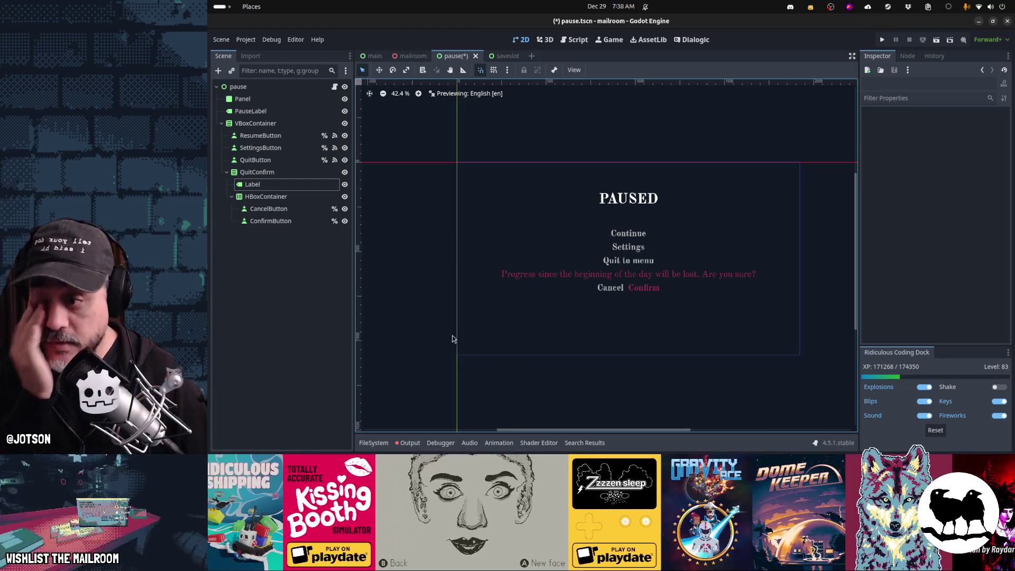
left_click(264, 221)
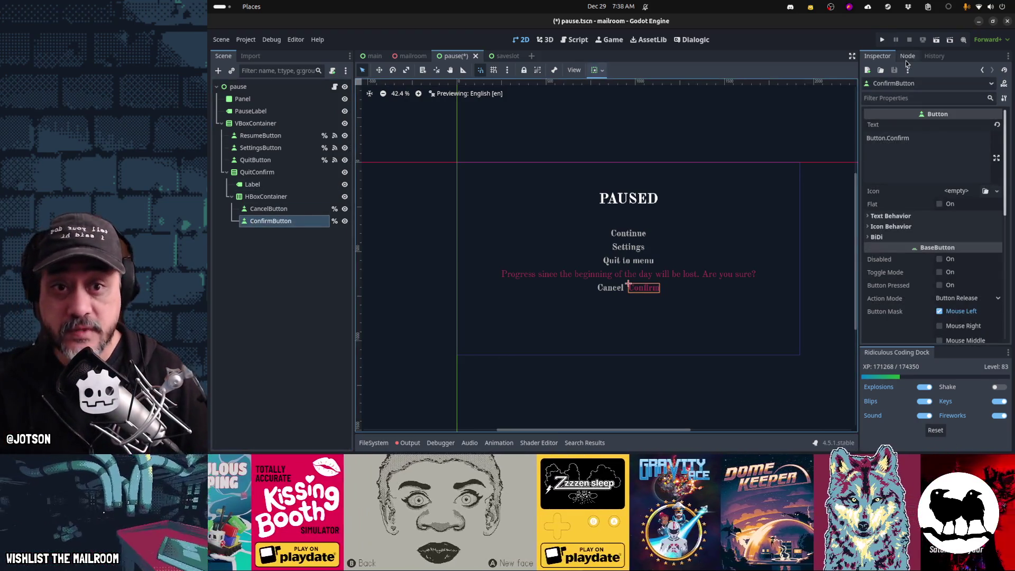
Connect the ConfirmButton and CancelButton pressed signals to new handlers in pause.gd.
left_click(907, 56)
double_click(897, 138)
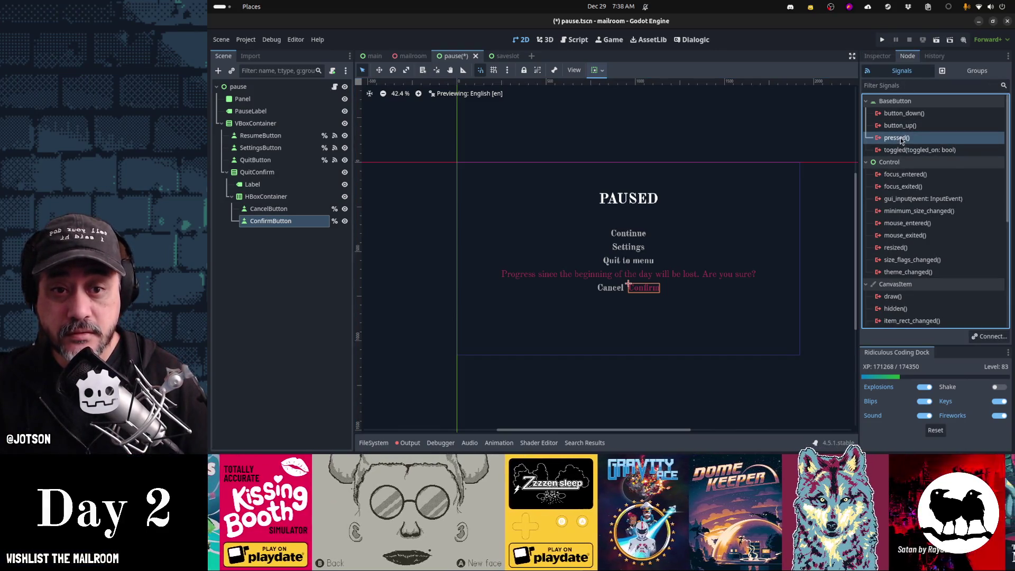
left_click(636, 321)
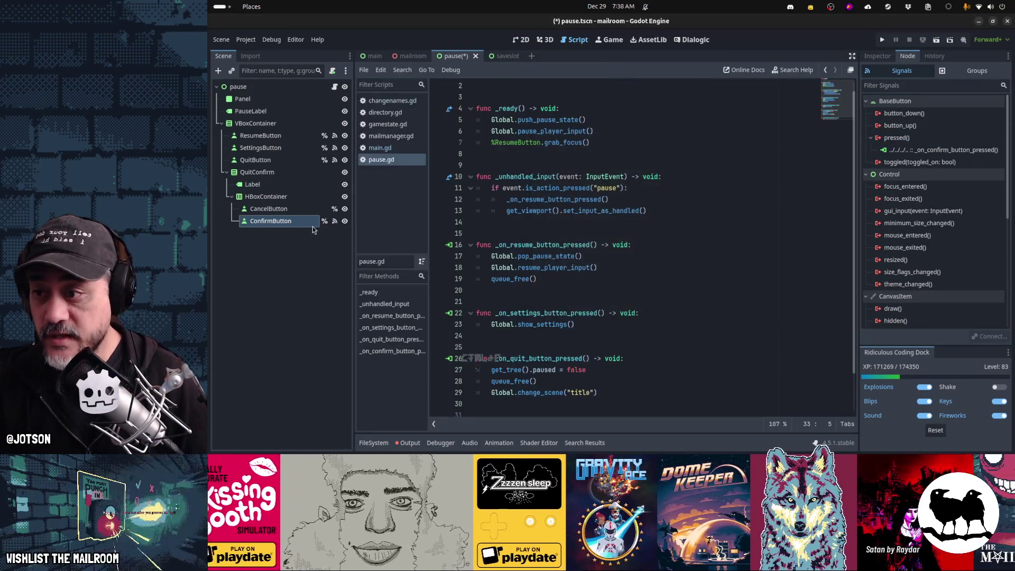
double_click(897, 137)
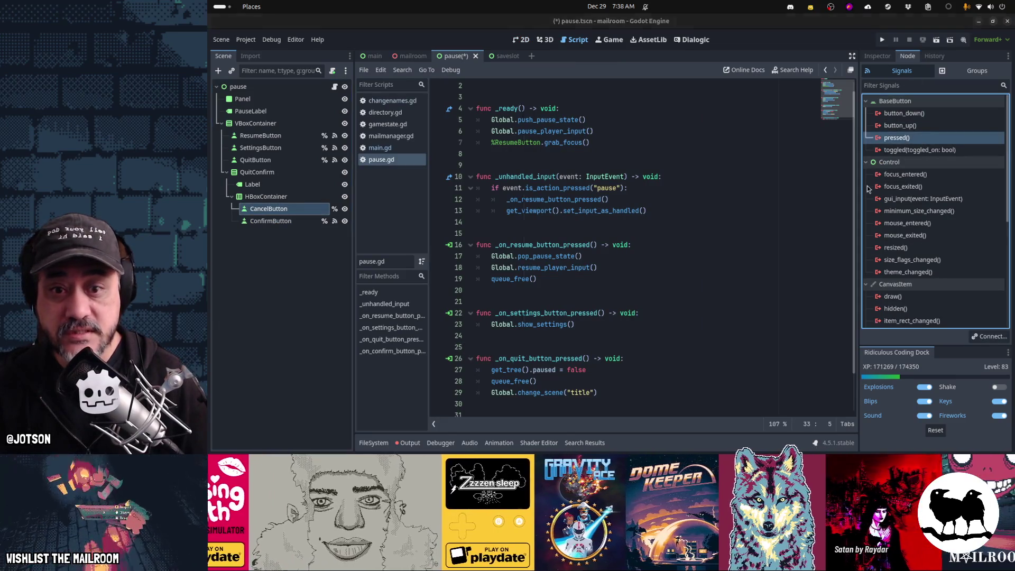
left_click(674, 322)
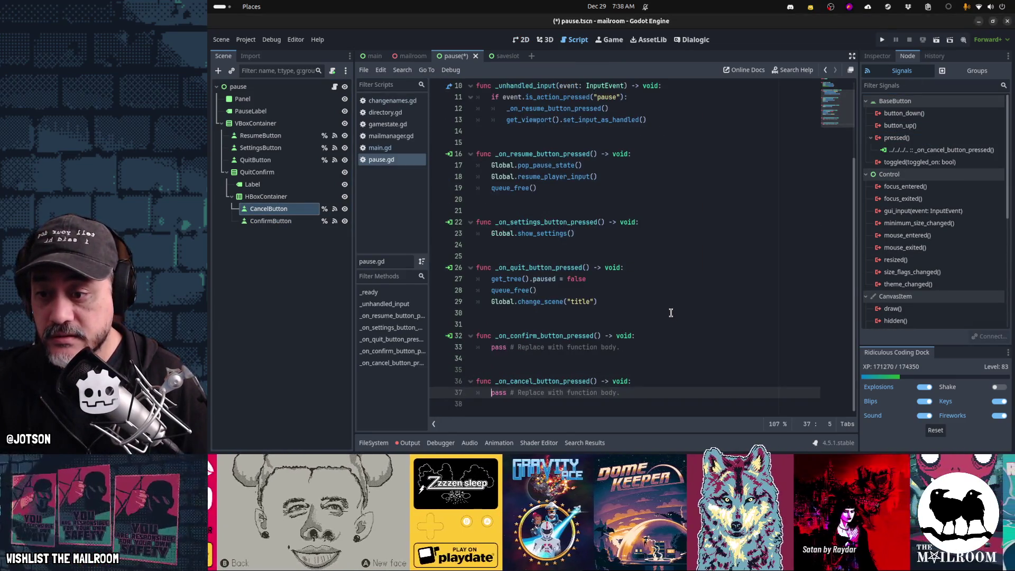
left_click(660, 292)
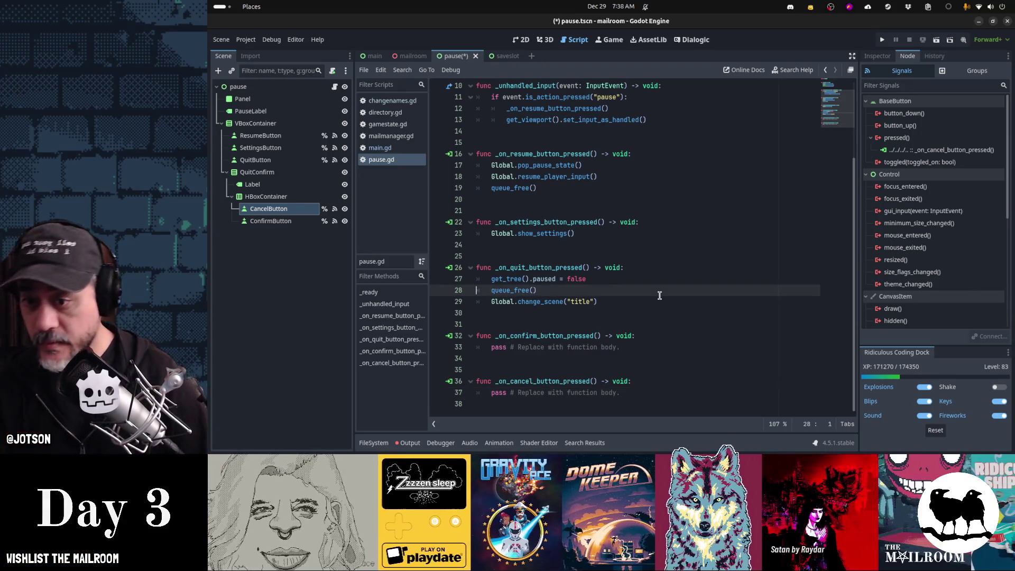
Paste the unpause and return-to-title code into the confirm handler.
key("Down")
key("Down")
key("Down")
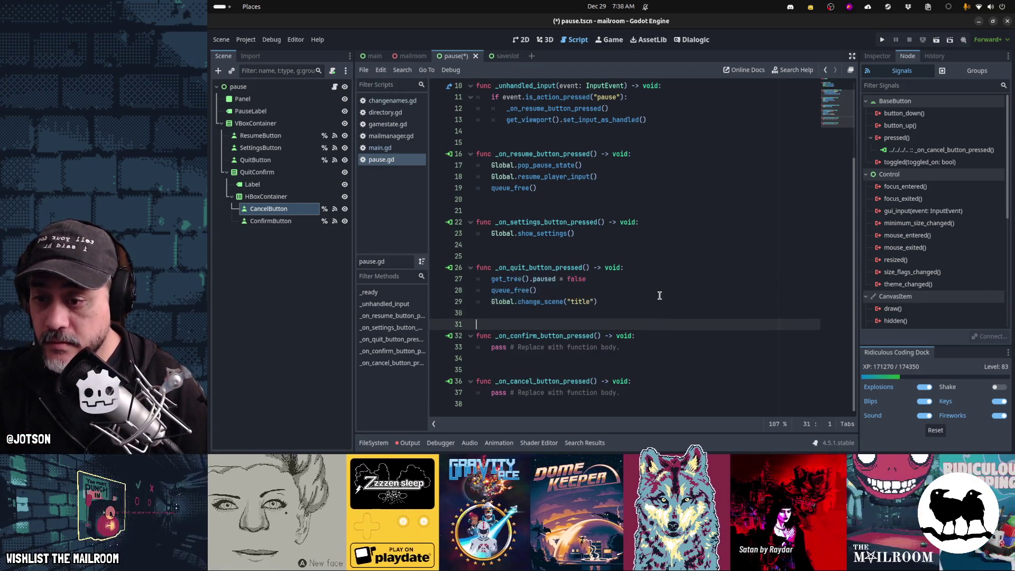
key("Down")
key("Down")
key("Down")
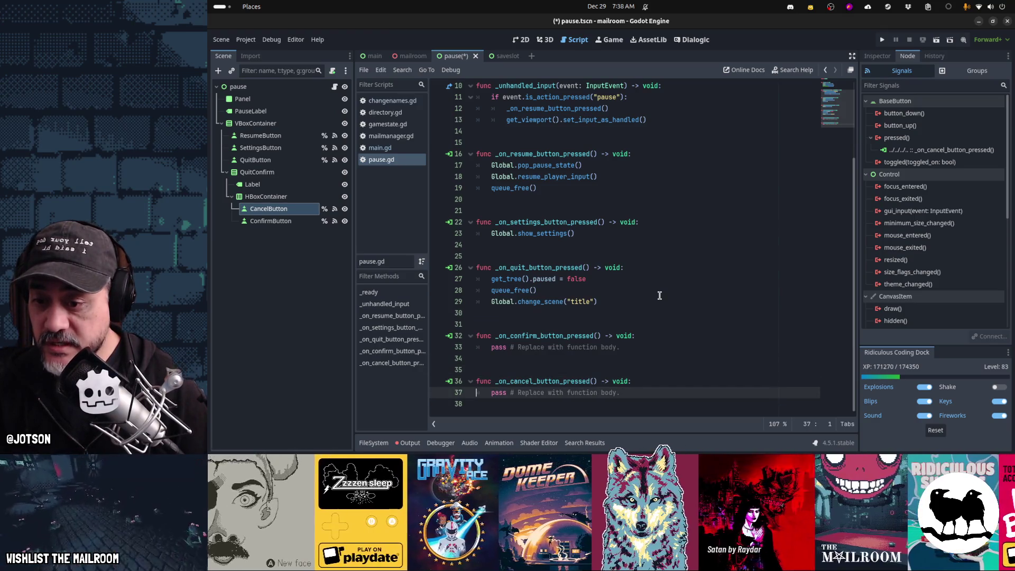
key("Up")
key("Up")
key("Up")
key("shift+Down")
type("get_tree().paused = false \tqueue_free() \tGlobal.change_scene(\"title\")")
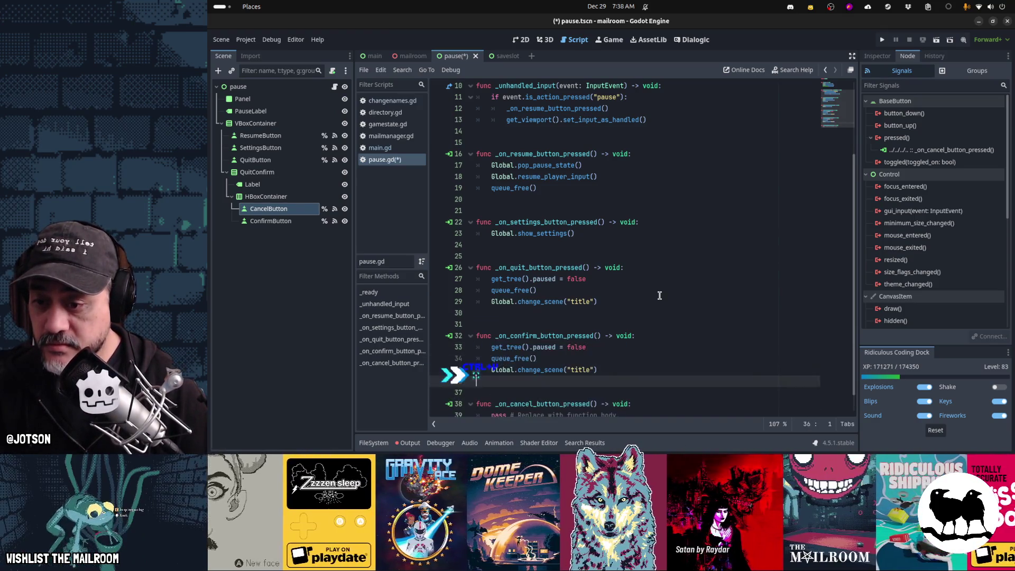
key("Down")
key("Down")
key("Down")
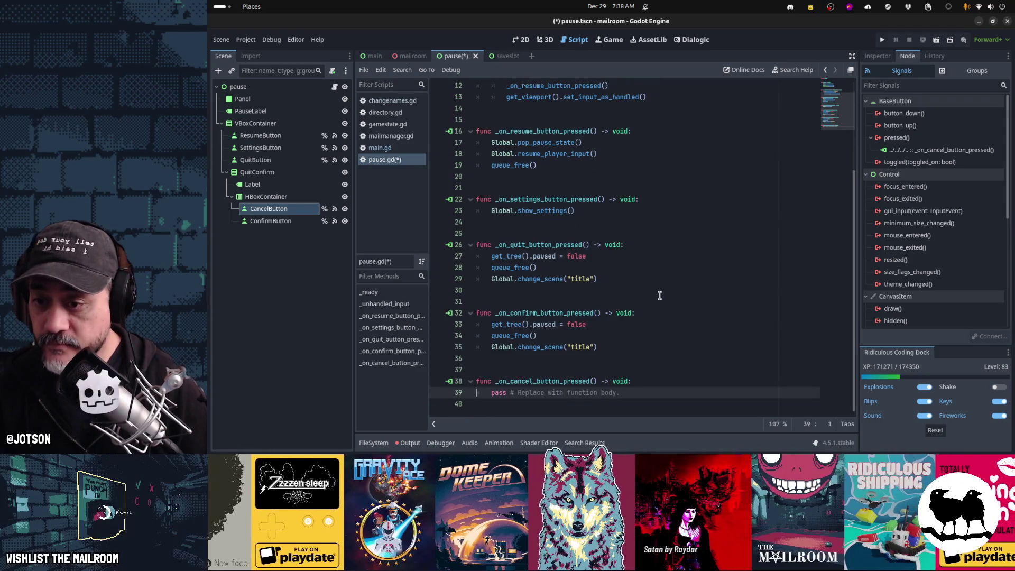
key("Up")
key("Up")
key("Up")
key("Down")
key("Down")
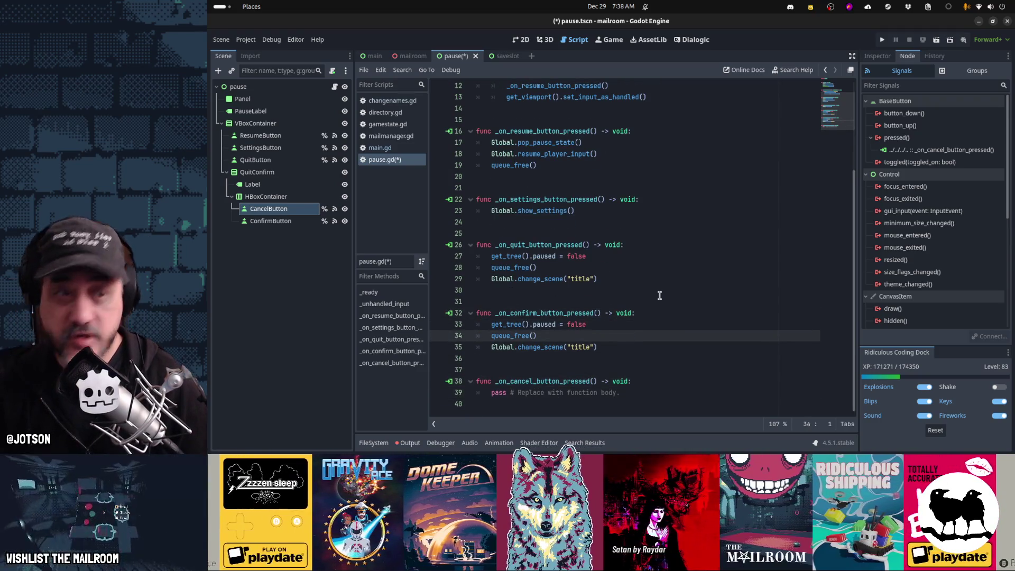
key("alt+Tab")
key("alt+Tab")
key("alt+Tab")
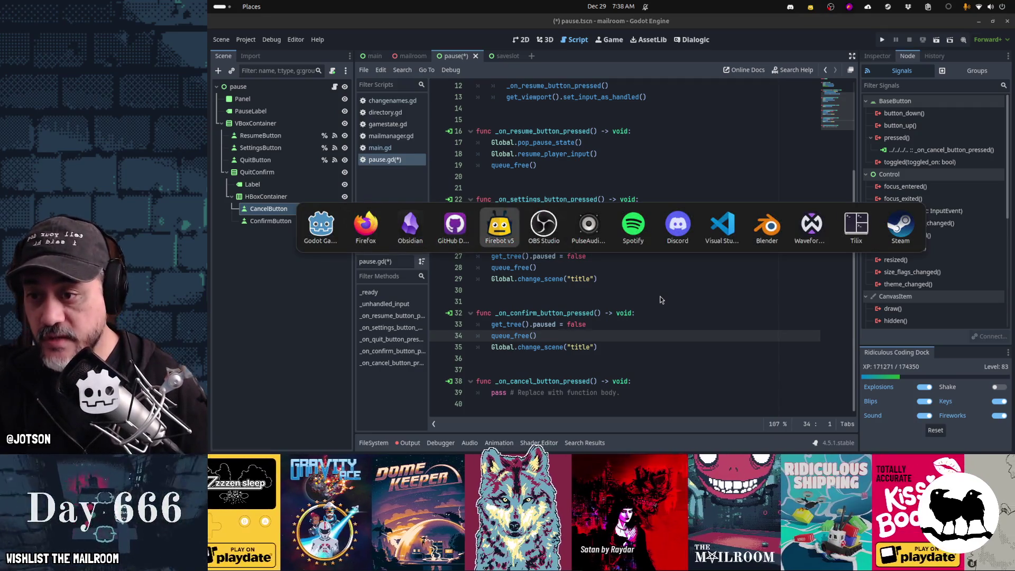
key("alt+Tab")
key("alt+Tab")
key("alt+Tab")
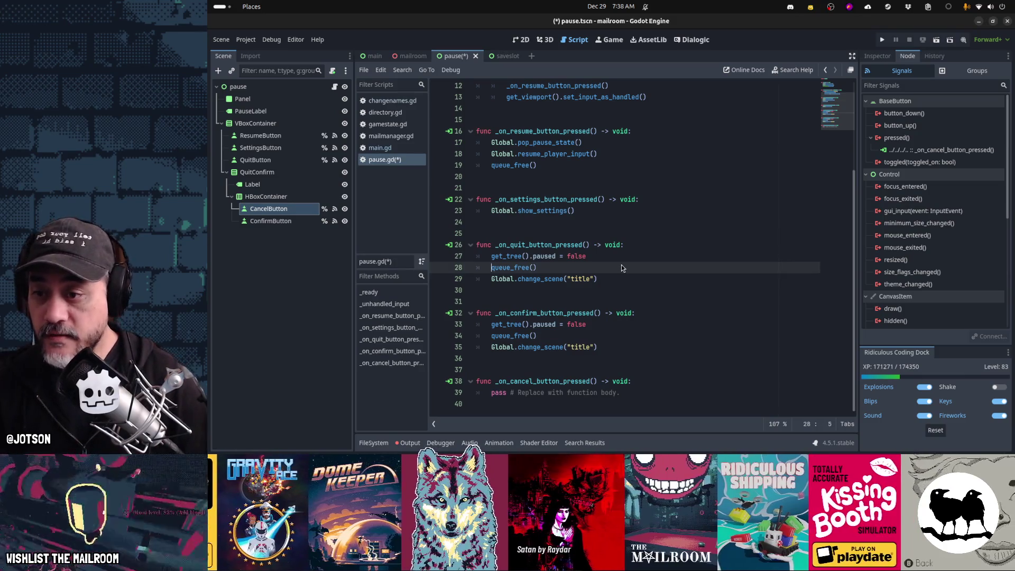
Replace the quit handler body with %QuitButton.hide() and %QuitConfirm.show().
triple_click(621, 265)
key("shift+Down")
key("shift+Down")
key("shift+End")
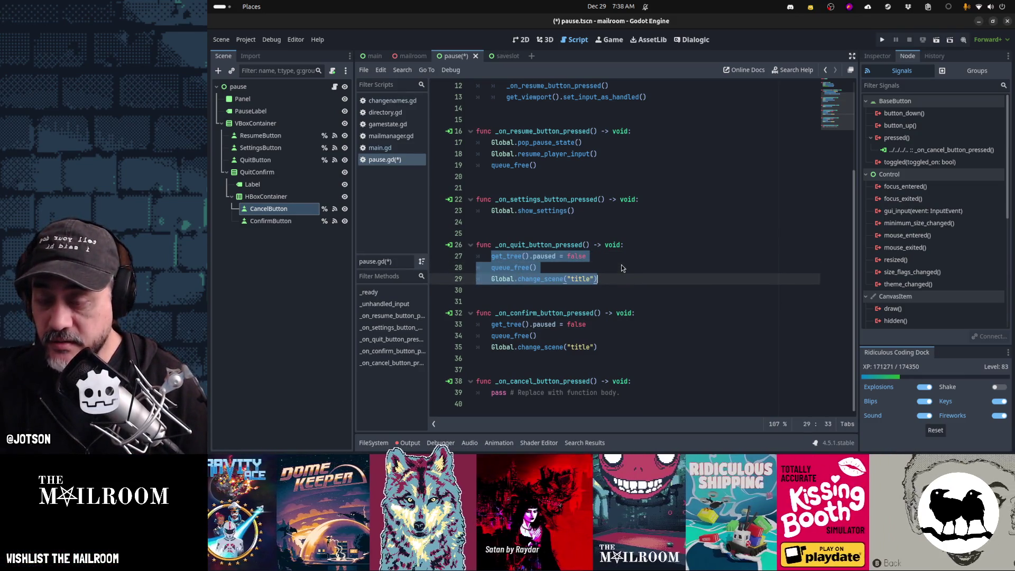
key("ctrl+x")
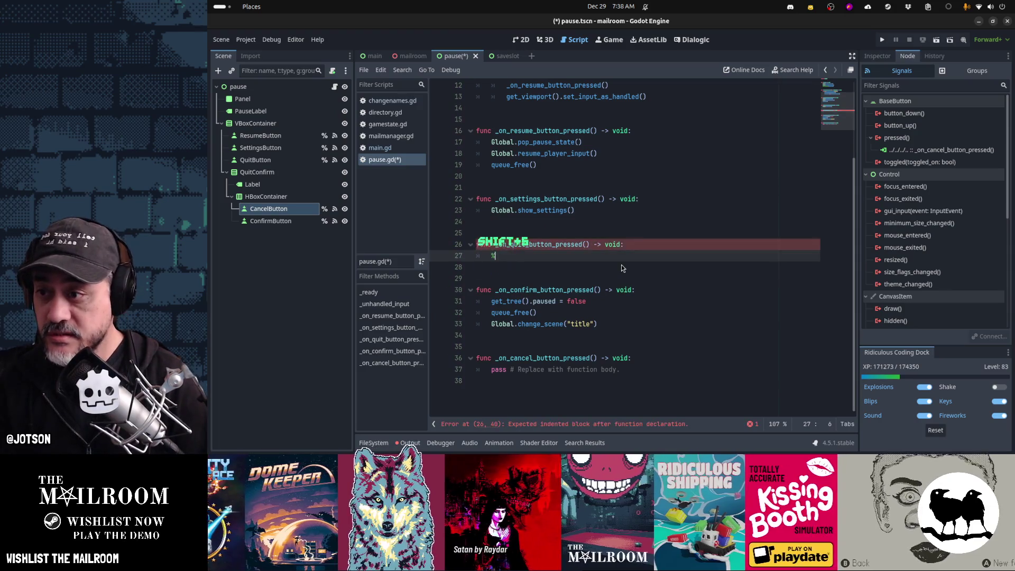
type("%QuitButton.hide()")
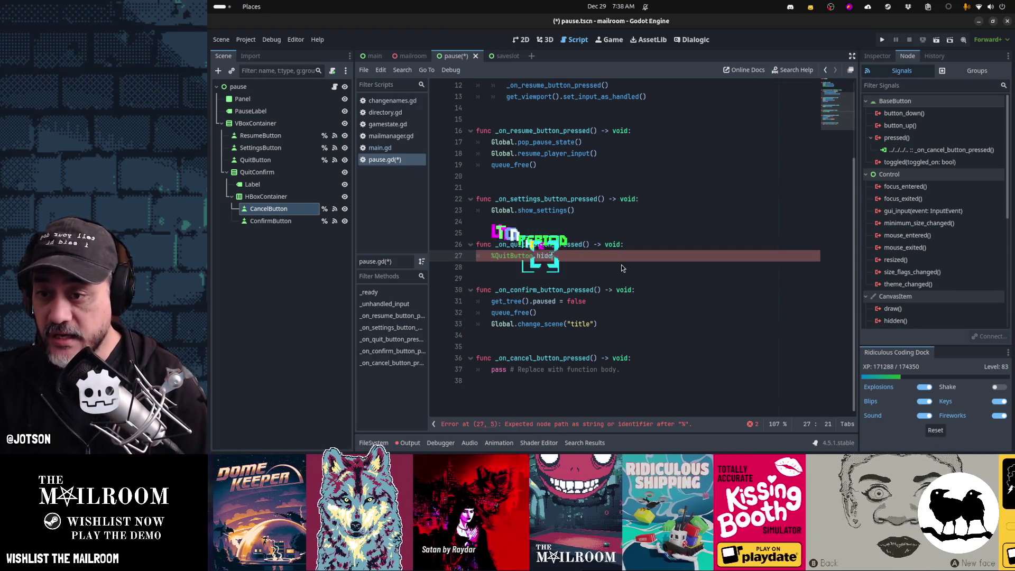
key("Return")
type("%QuitConfirm.show()")
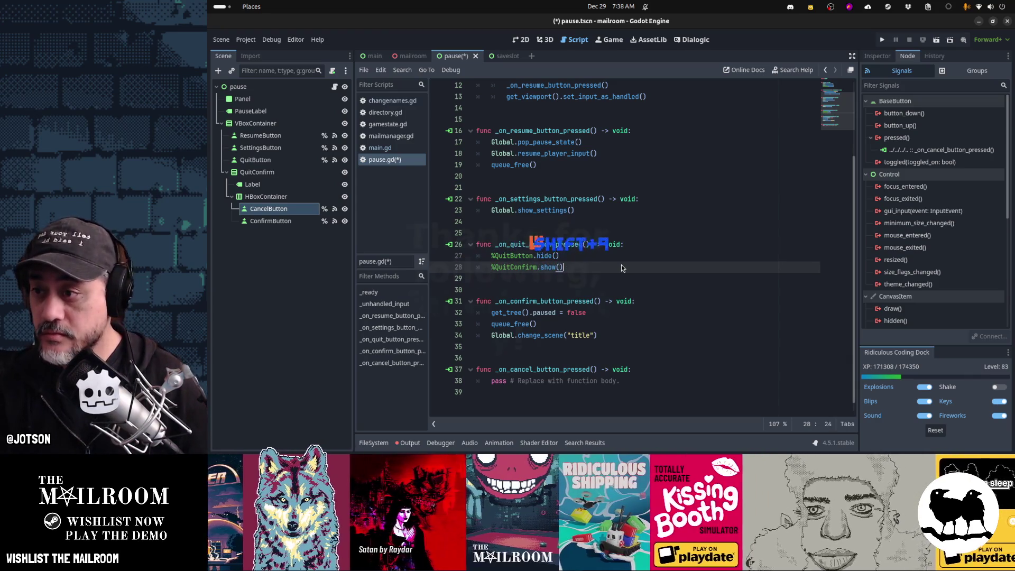
Make QuitConfirm accessible as a unique name.
left_click(331, 172)
right_click(330, 174)
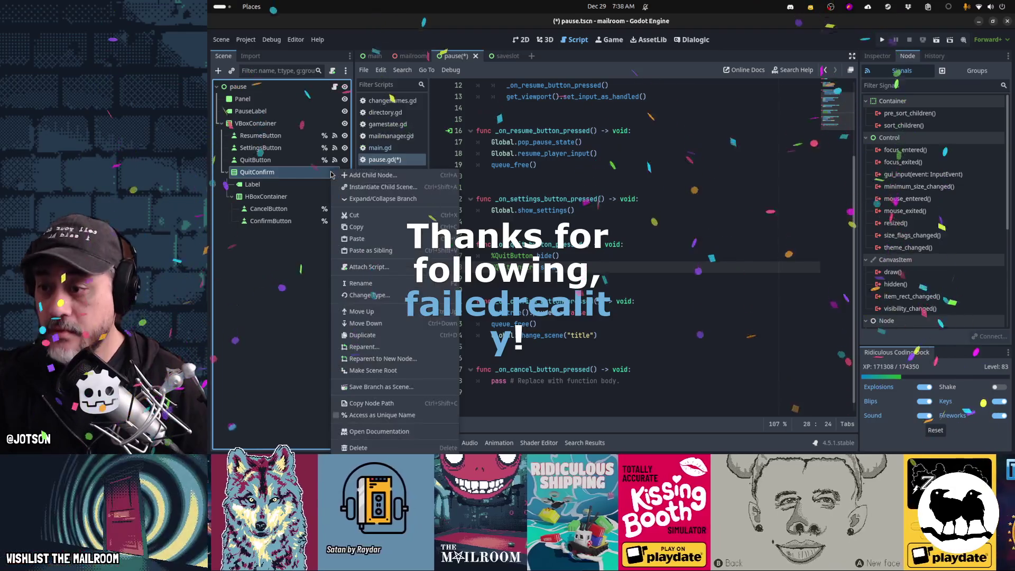
left_click(383, 417)
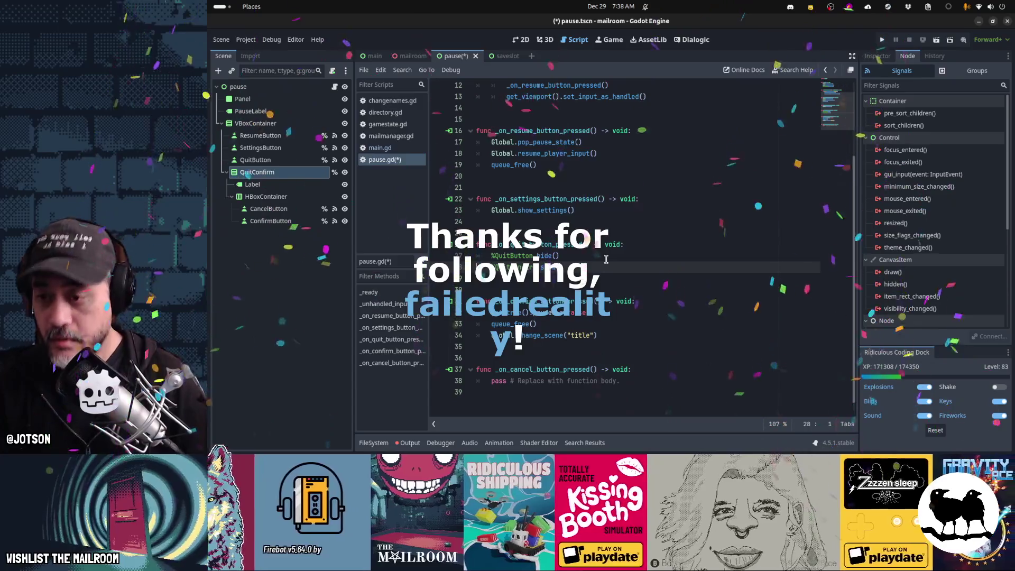
Paste the hide and show lines into the cancel handler.
key("Down")
key("Down")
key("Down")
key("shift+End")
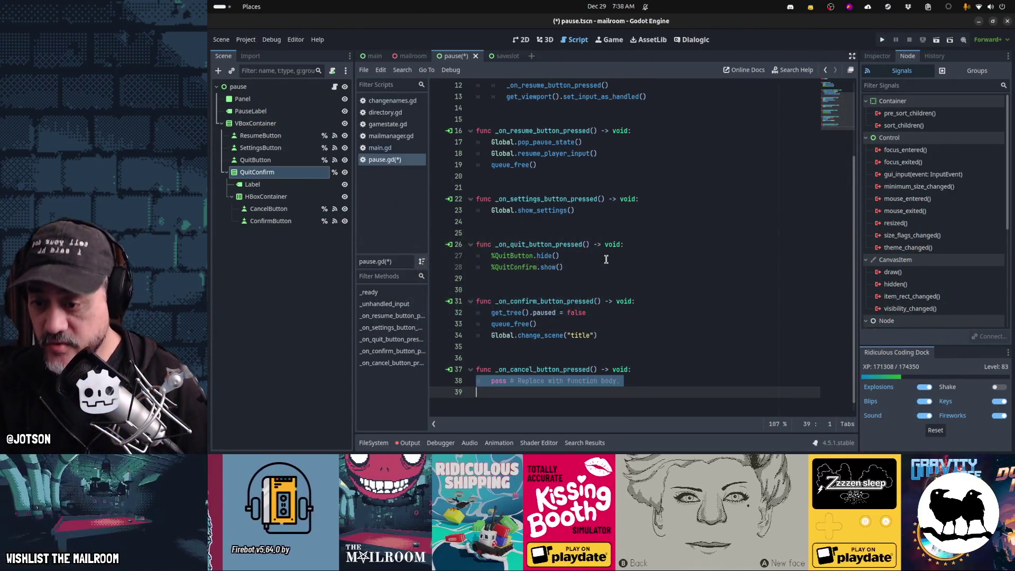
key("ctrl+v")
key("Up")
key("Left")
key("Left")
Change the cancel handler to %QuitButton.show() and %QuitConfirm.hide().
key("ctrl+shift+Left")
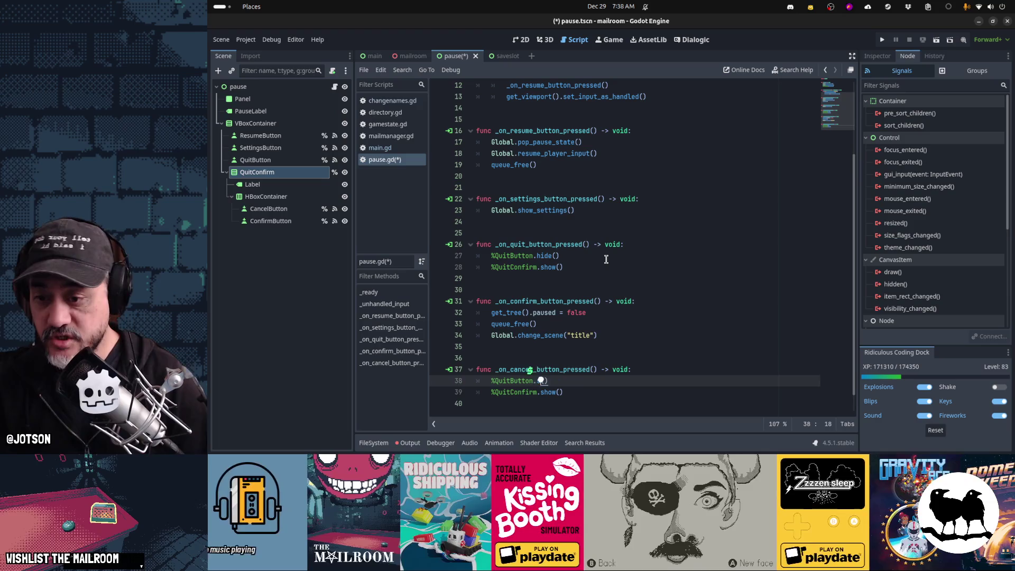
type("show")
key("Down")
key("ctrl+shift+Left")
type("hide")
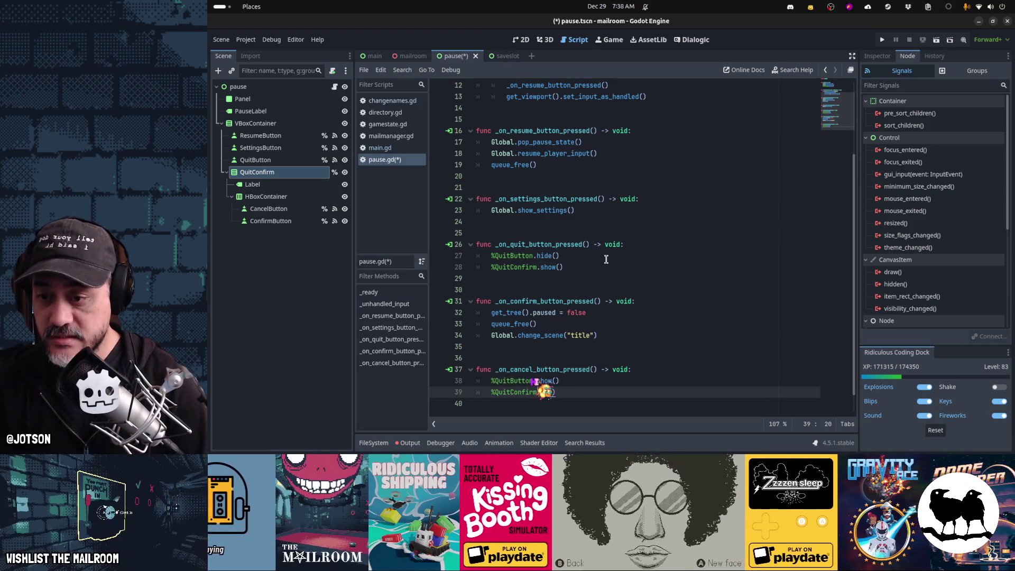
key("Home")
key("shift+Home")
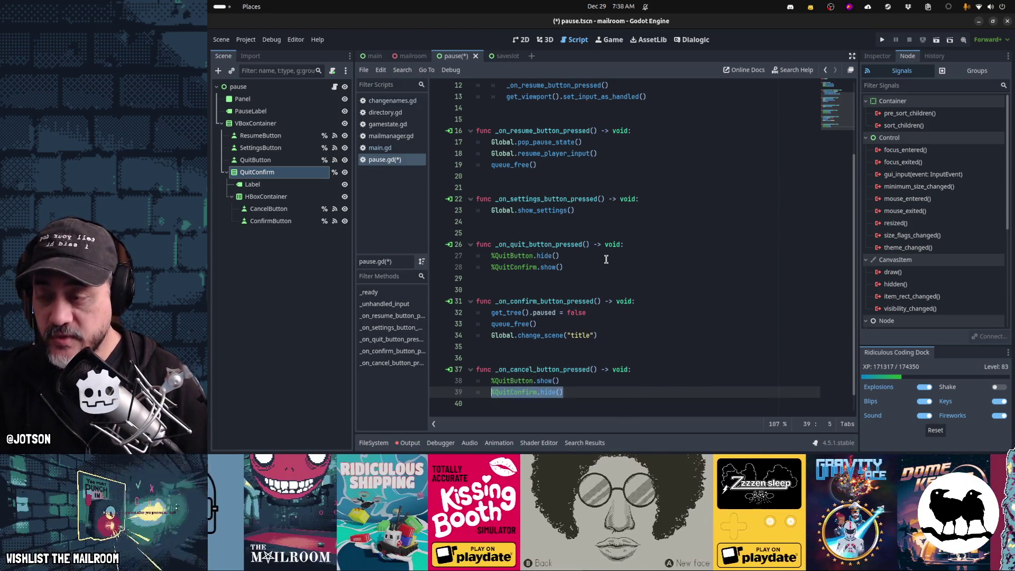
key("Up")
key("Down")
key("Down")
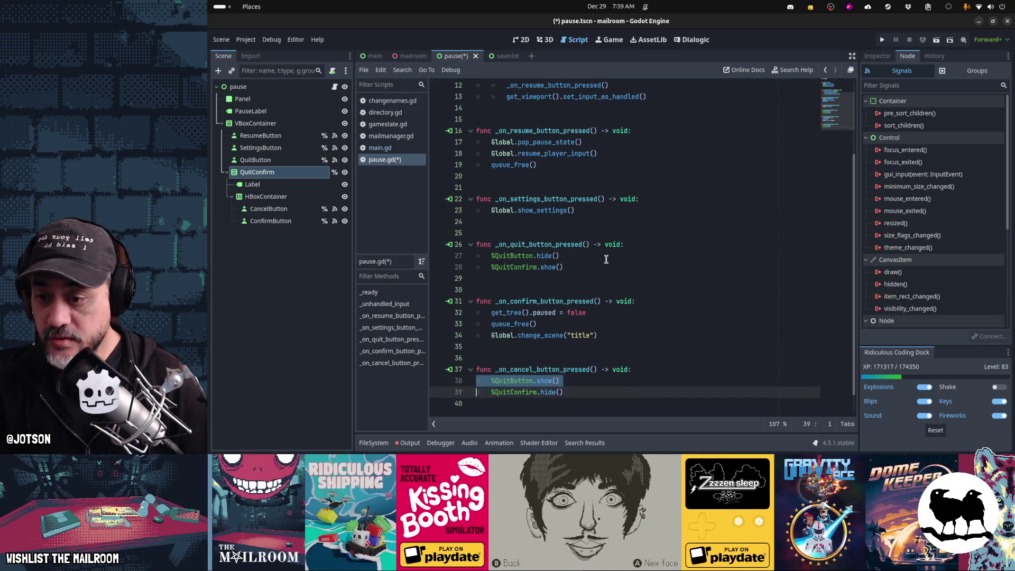
key("ctrl+Home")
key("Down")
key("Down")
key("Down")
key("Down")
key("Down")
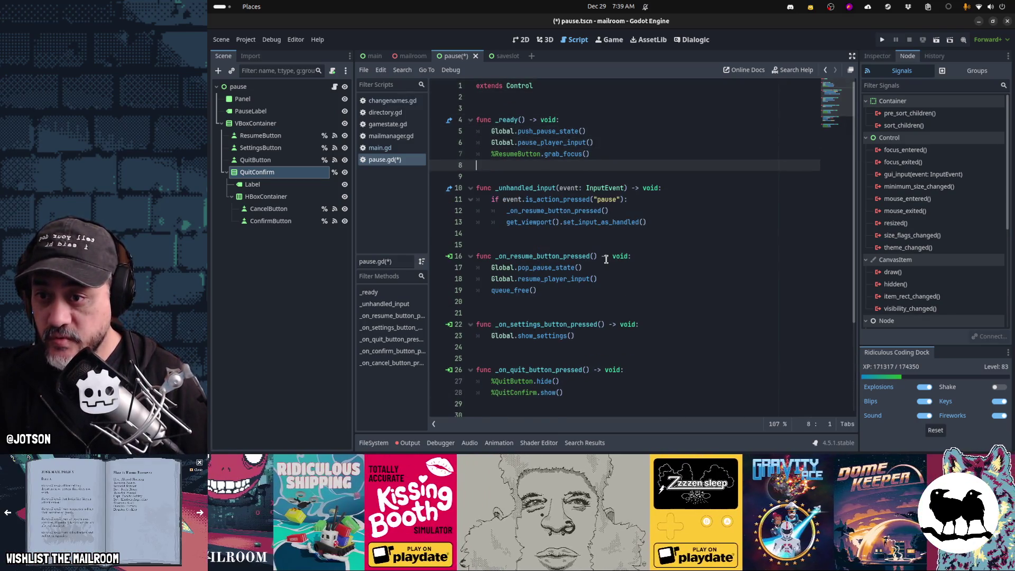
Paste %QuitButton.show() and %QuitConfirm.hide() into _ready.
key("ctrl+v")
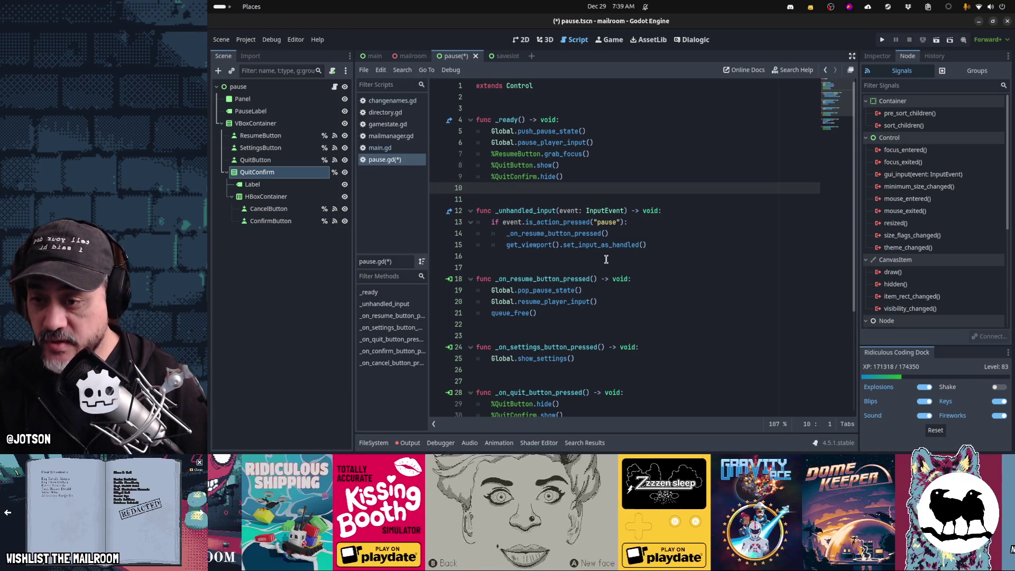
key("ctrl+End")
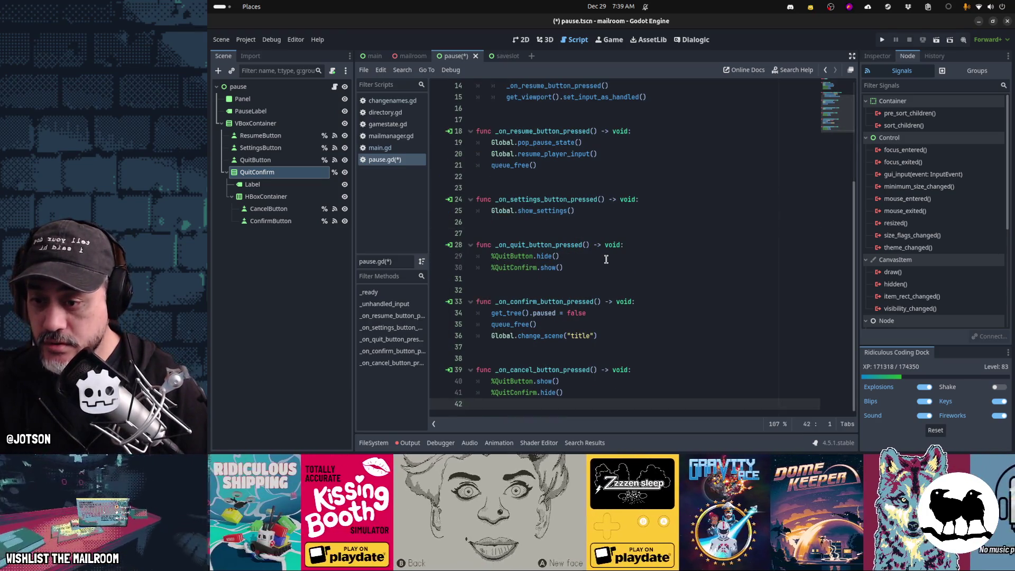
key("Up")
key("Up")
key("Up")
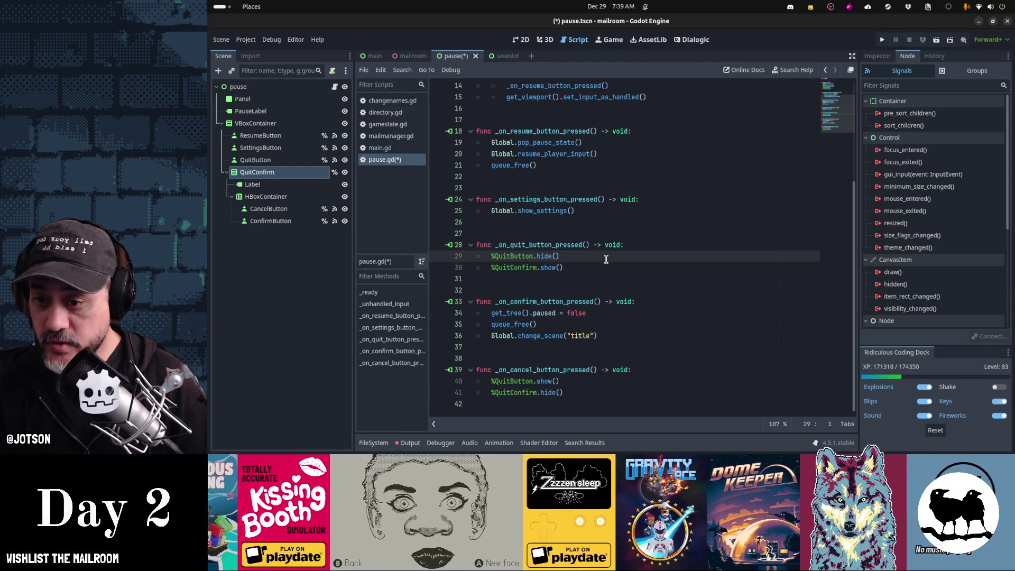
key("Down")
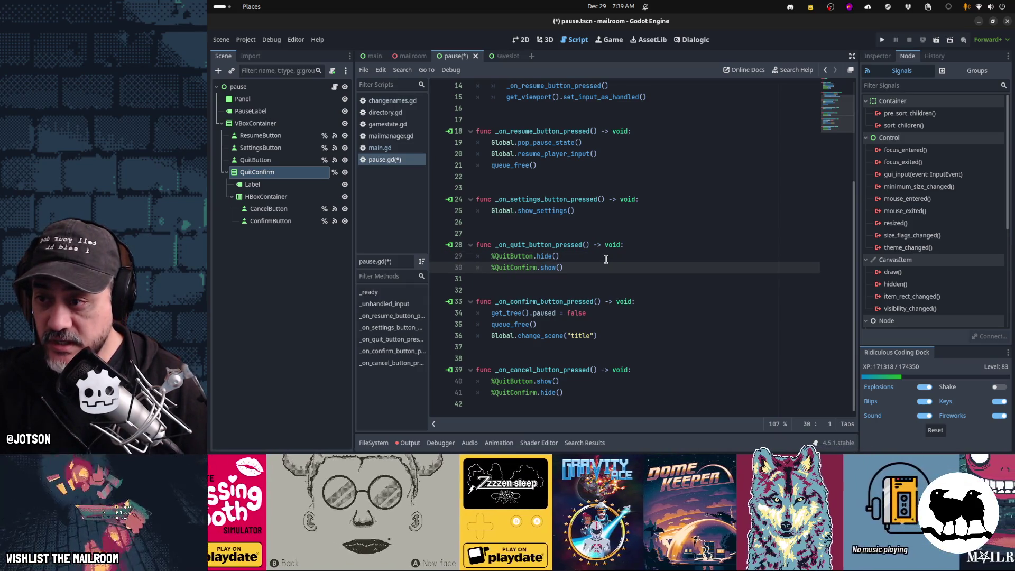
Add %CancelButton.grab_focus() to the quit handler and save the script.
key("End")
key("Return")
type("%Canc")
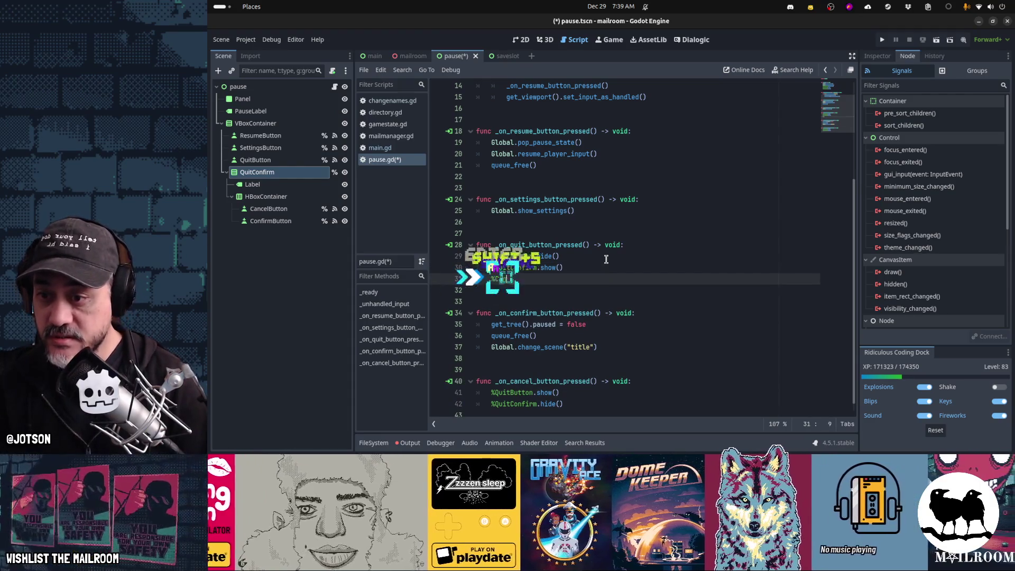
key("Return")
type(".grab")
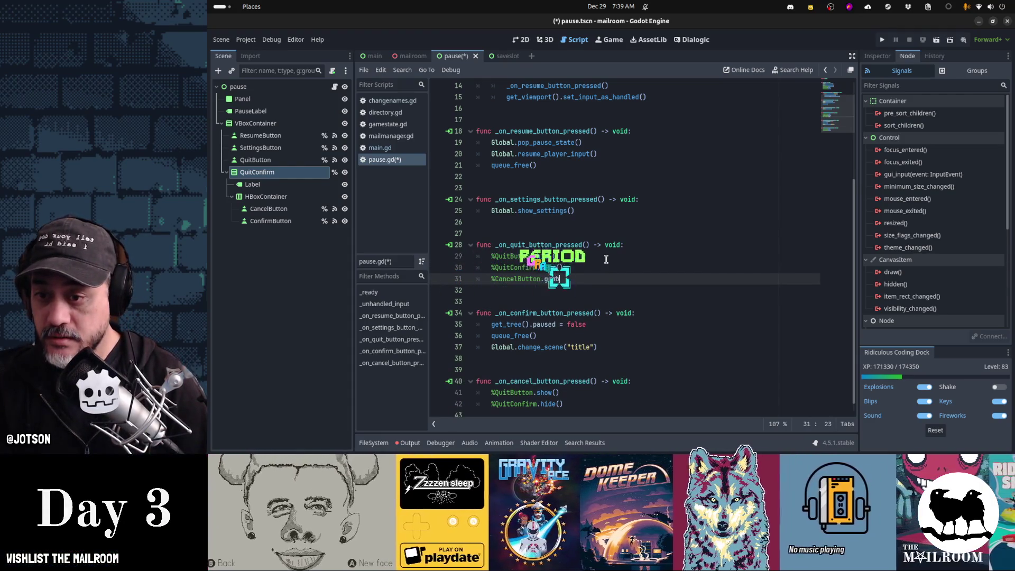
key("Down")
key("Return")
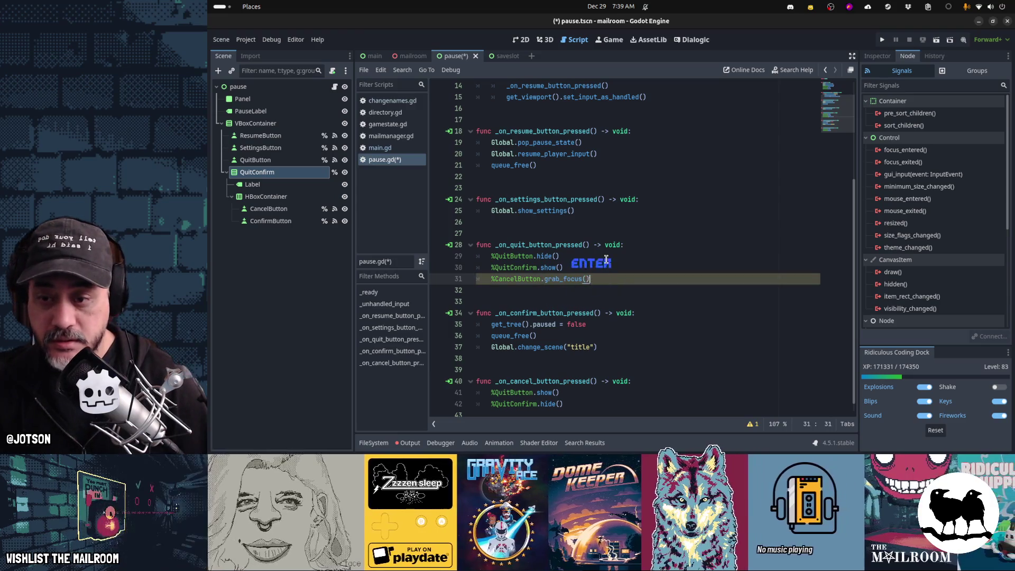
key("Down")
key("Down")
key("Down")
key("Down")
key("ctrl+s")
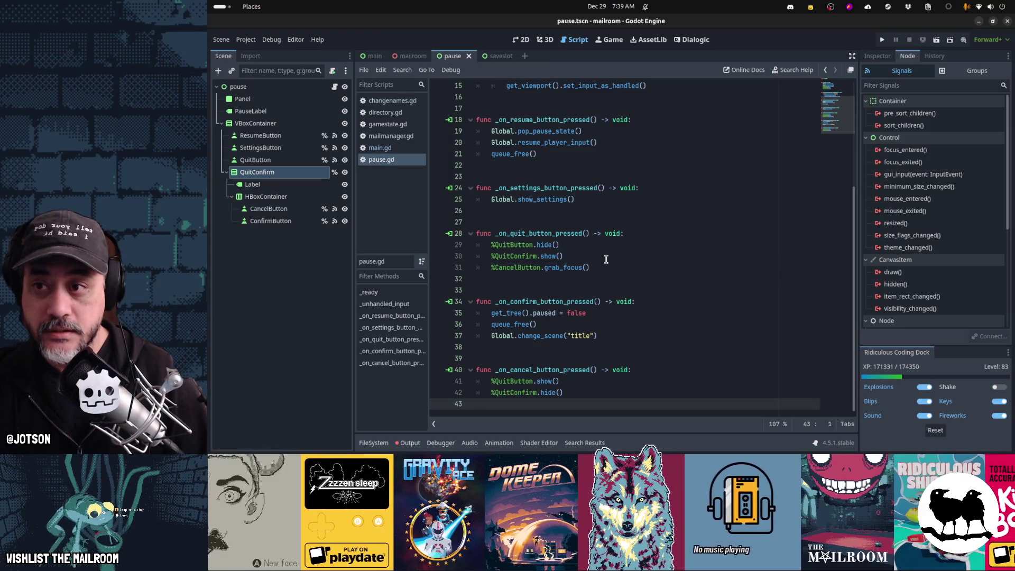
Run the pause scene and check that Quit to menu shows the red warning and Cancel restores it.
key("F6")
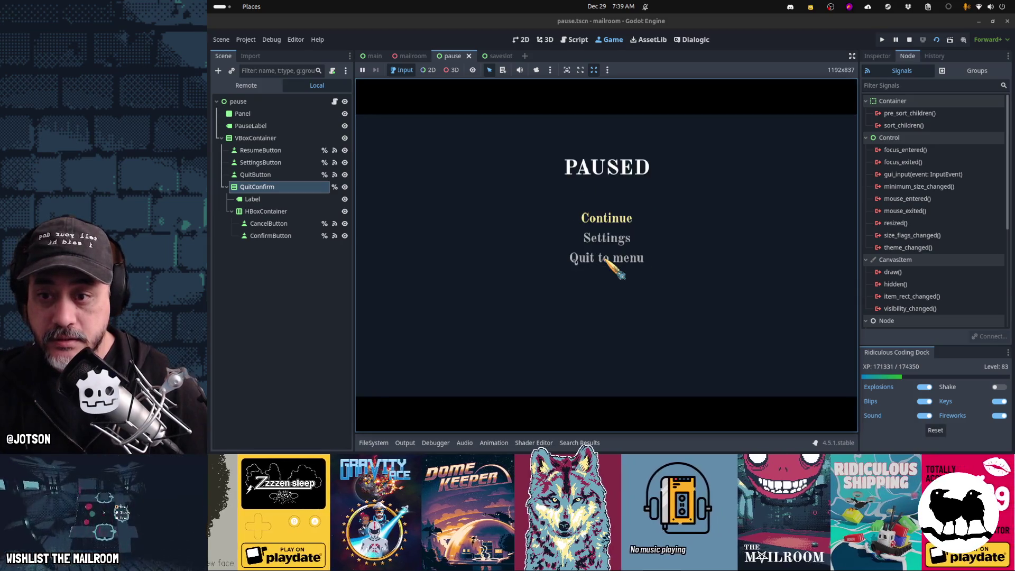
key("Return")
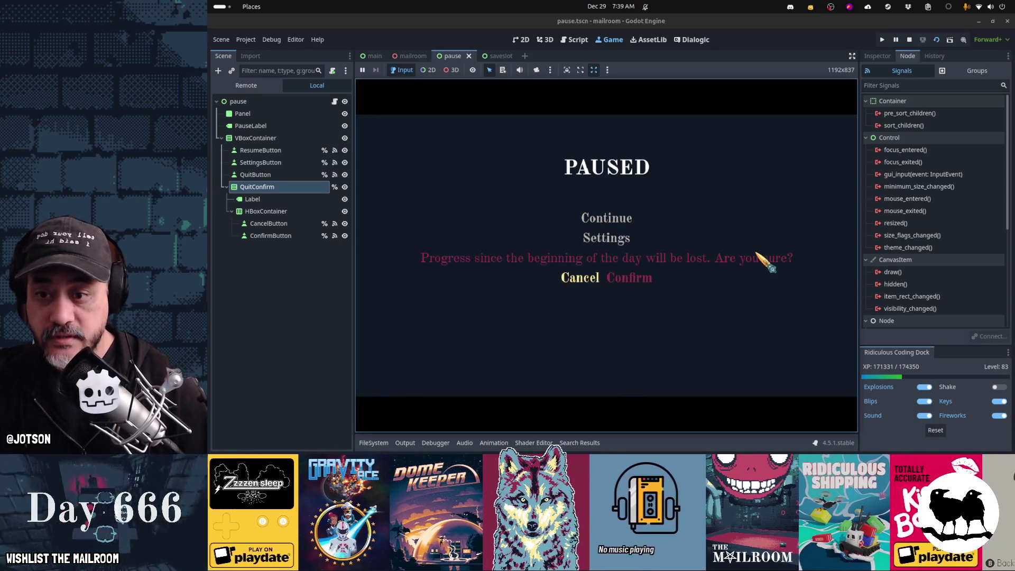
key("Return")
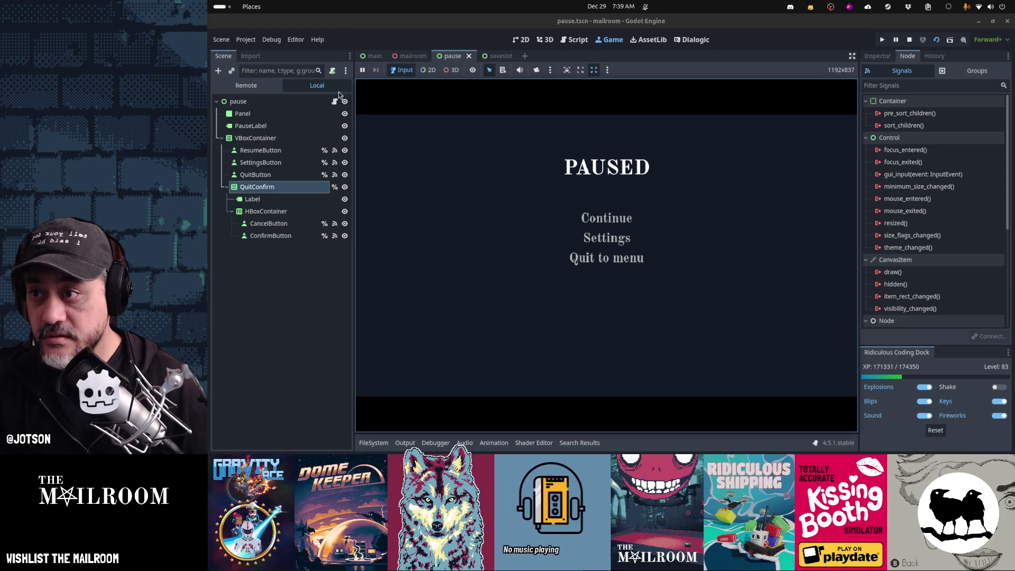
left_click(575, 40)
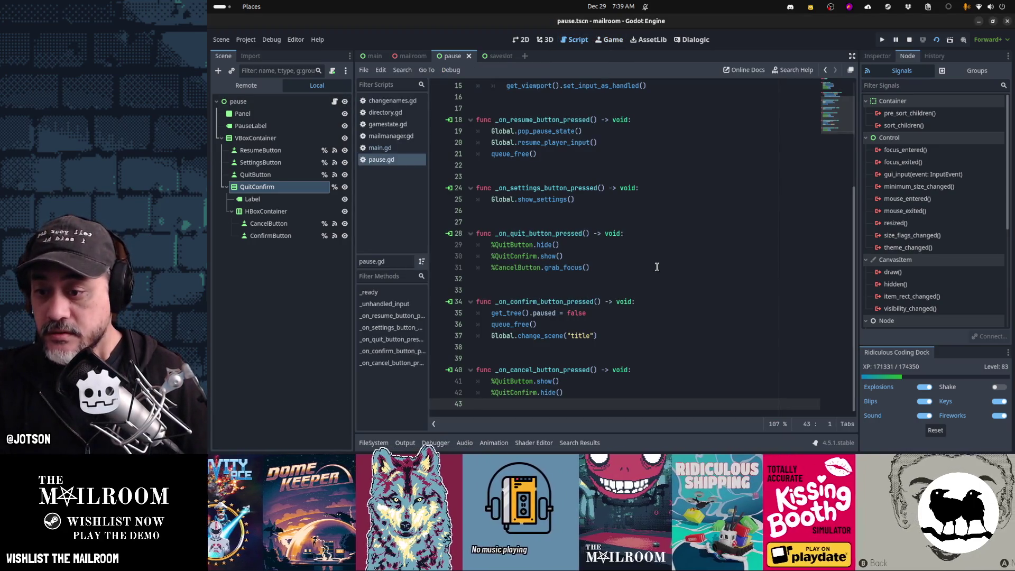
Append %QuitButton.grab_focus() to _on_cancel_button_pressed, save pause.gd, and rerun the pause scene.
key("Tab")
type("%")
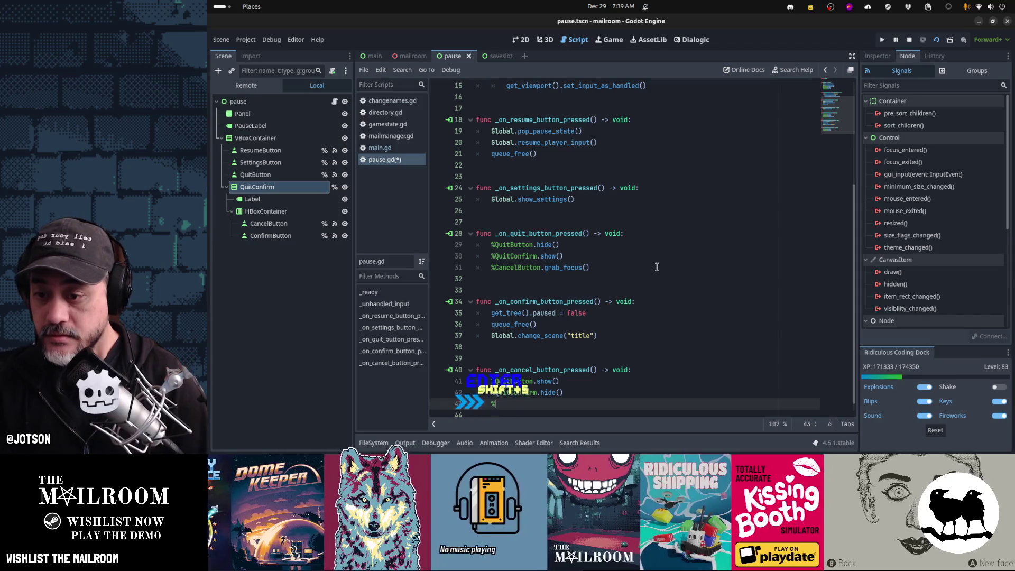
type("QuitButton.grab")
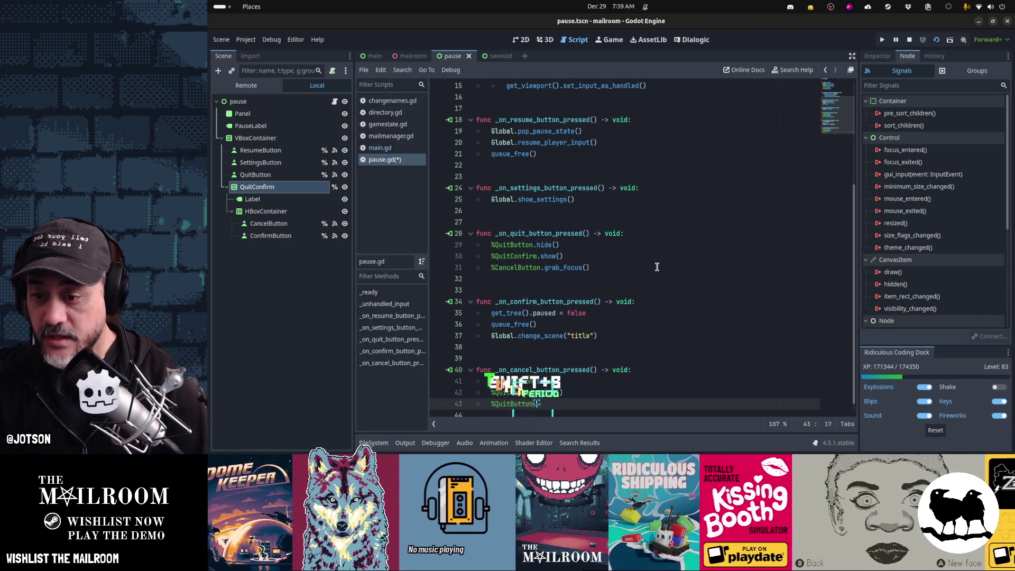
key("ctrl+s")
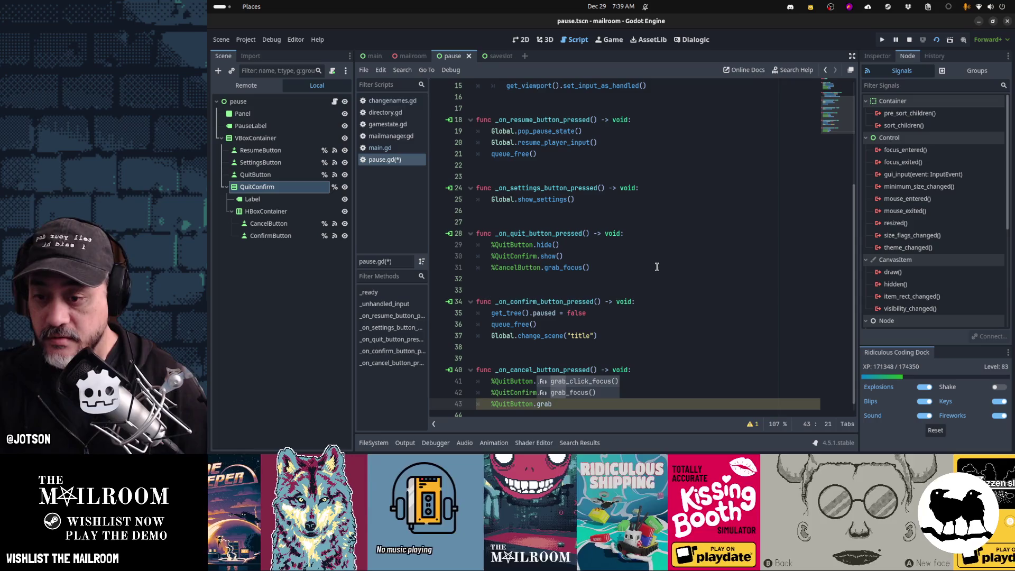
key("Down")
key("Return")
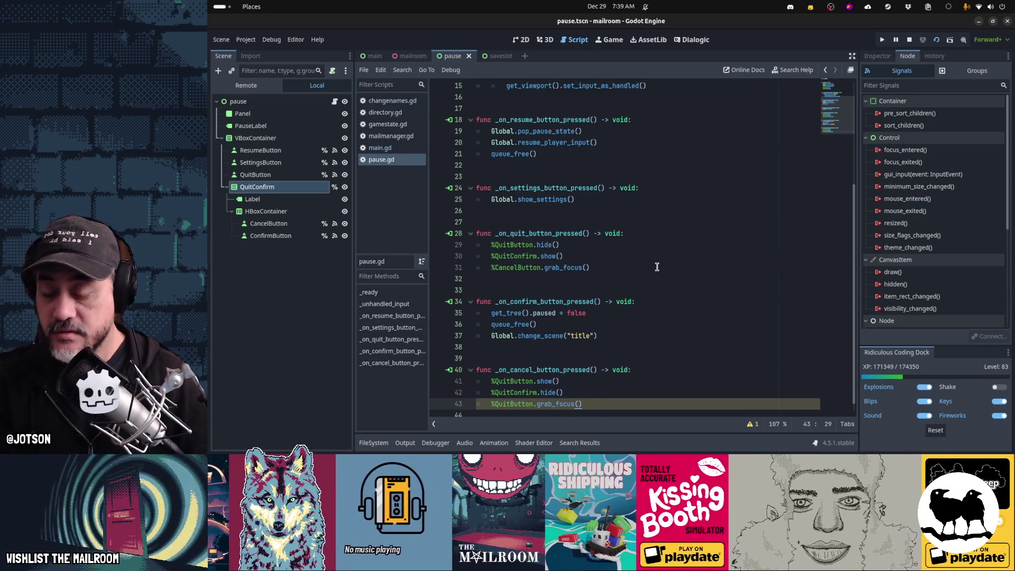
key("F6")
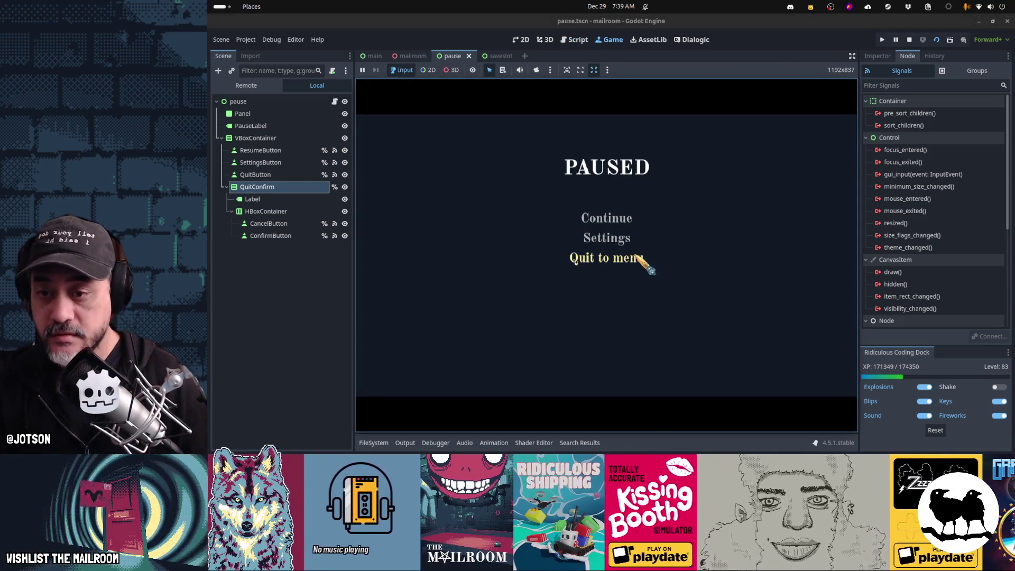
Open and cancel the quit prompt several times, checking focus returns to Quit to menu.
left_click(633, 258)
key("Return")
key("Return")
key("Return")
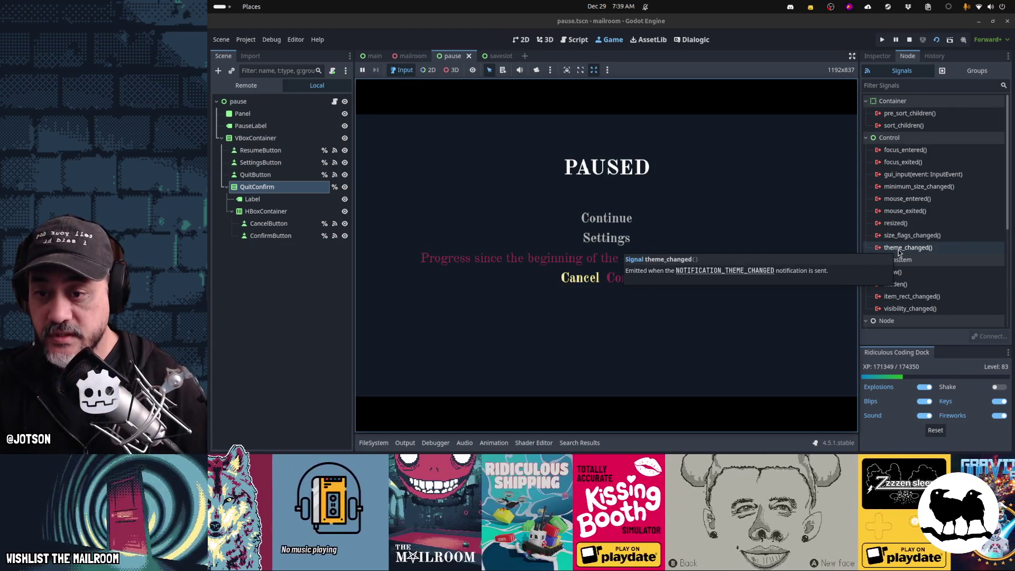
key("Return")
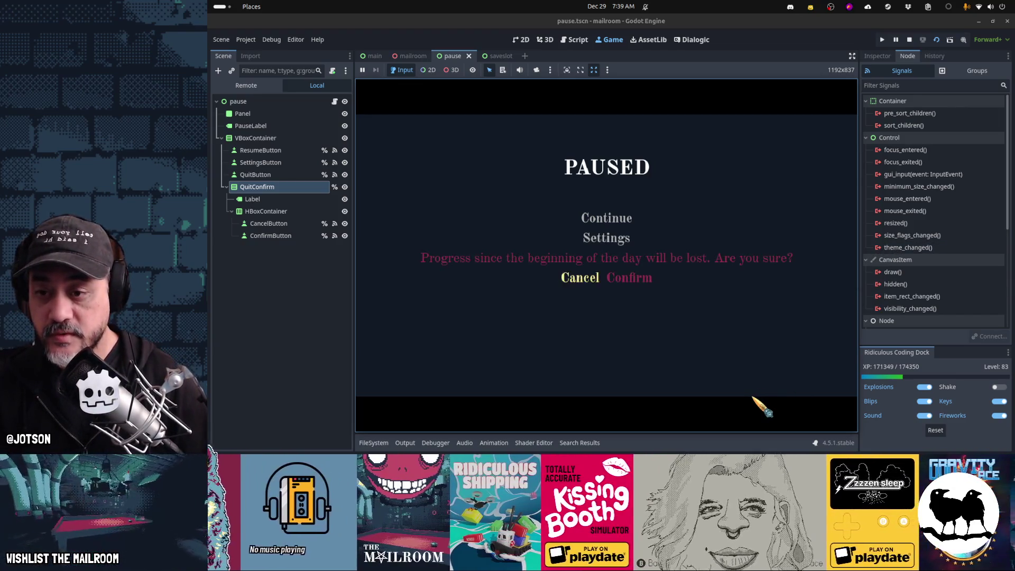
key("Right")
key("Left")
key("Return")
key("Up")
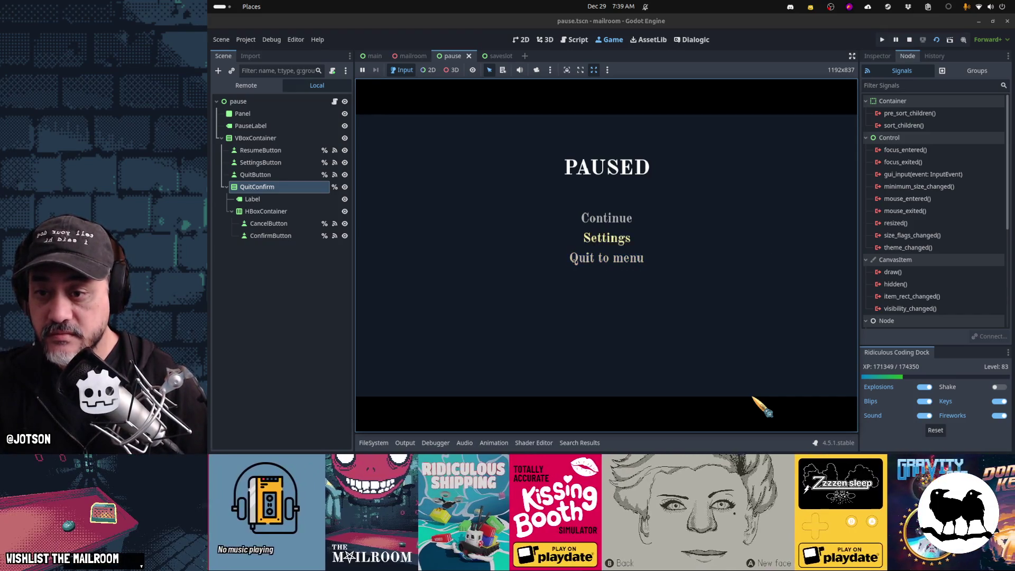
key("Down")
key("Return")
key("Return")
key("Return")
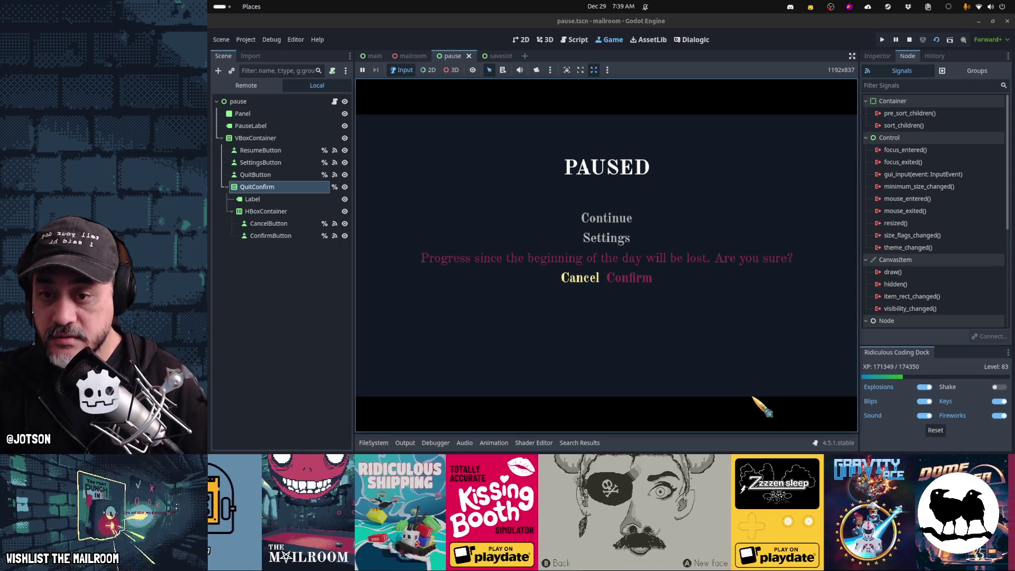
key("Return")
Confirm the quit prompt to reach the title screen, then choose Quit there.
key("Up")
key("Up")
key("Down")
key("Down")
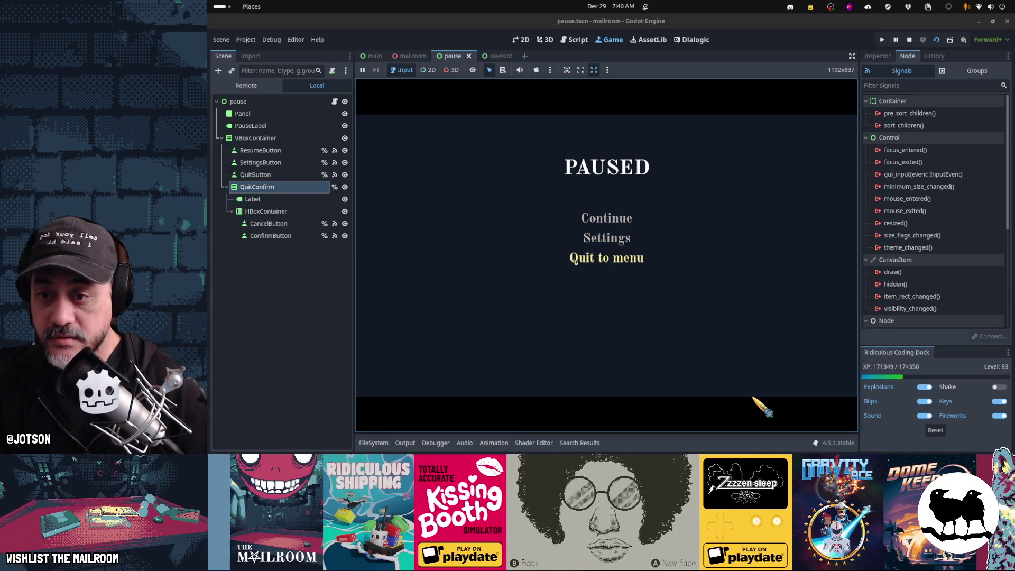
key("Return")
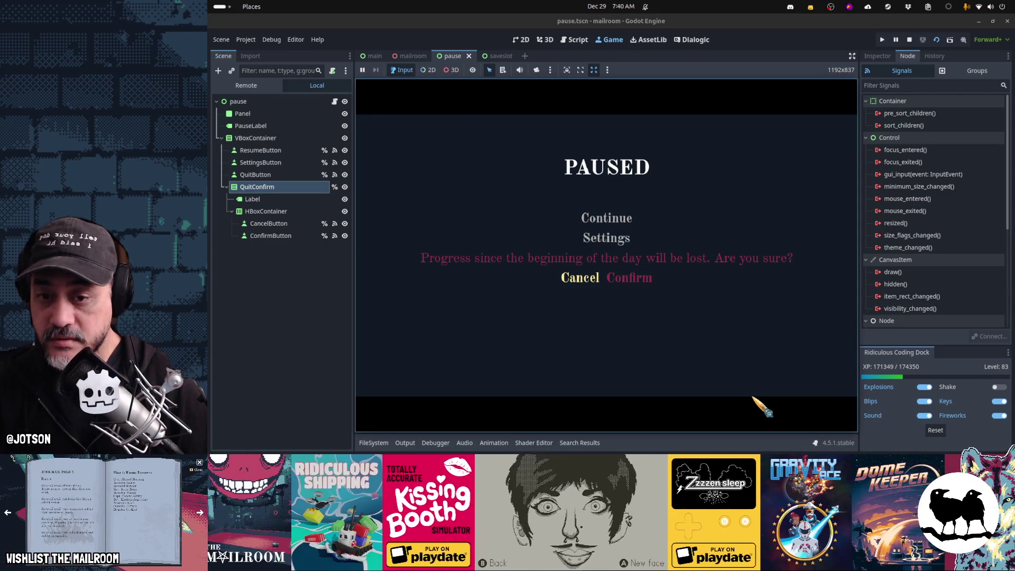
key("Right")
key("Return")
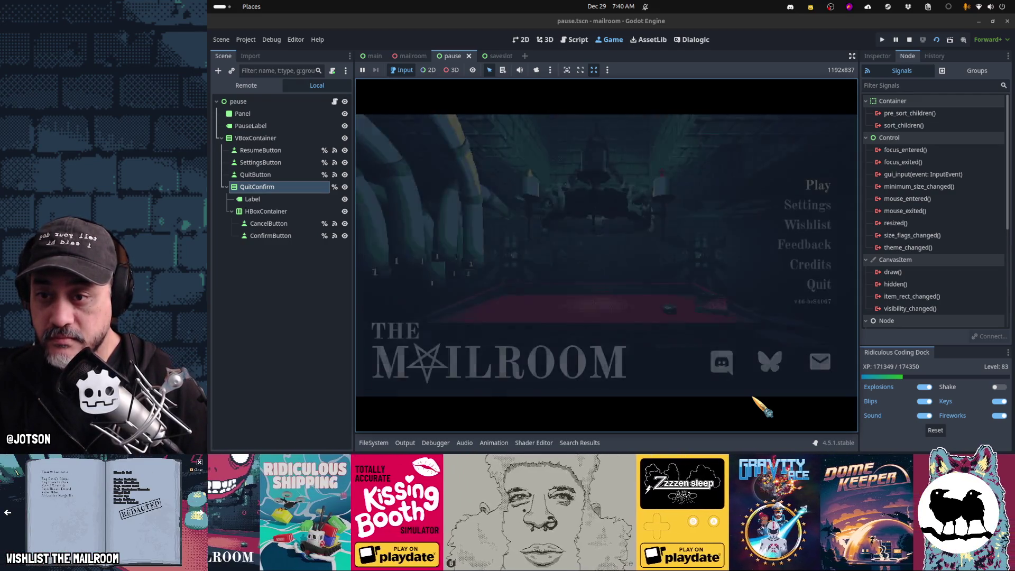
key("Down")
key("Down")
key("Down")
key("Down")
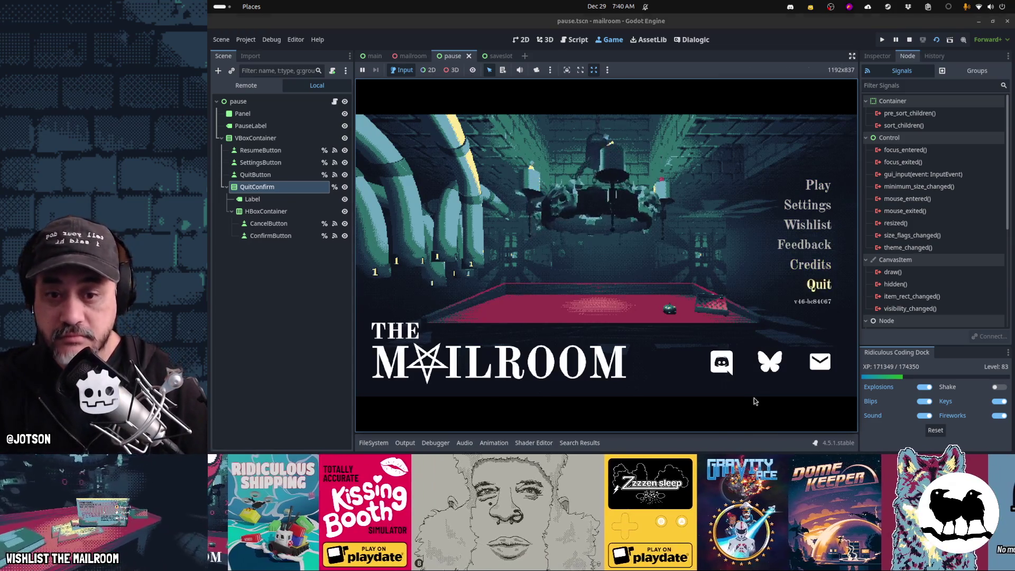
key("Return")
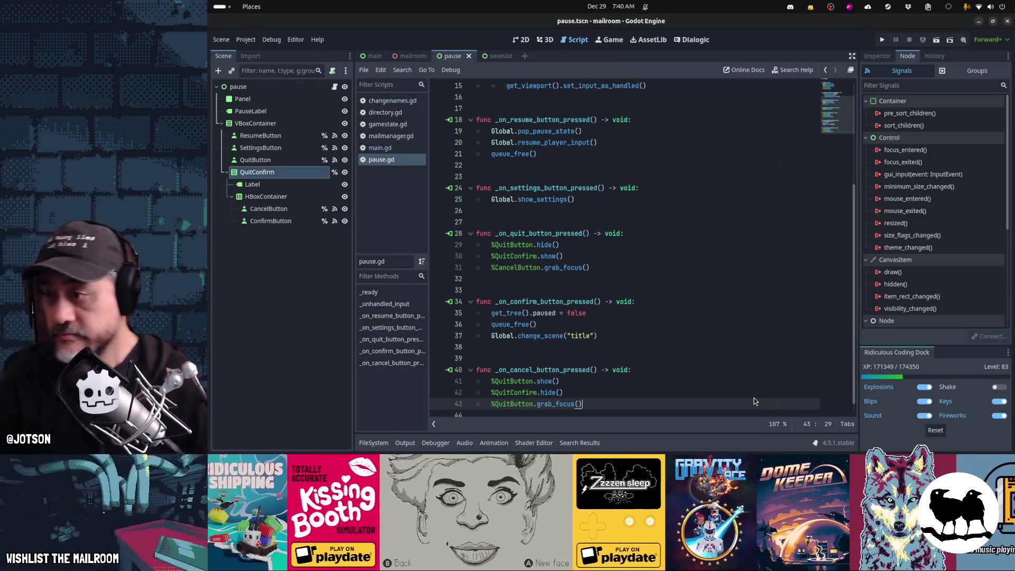